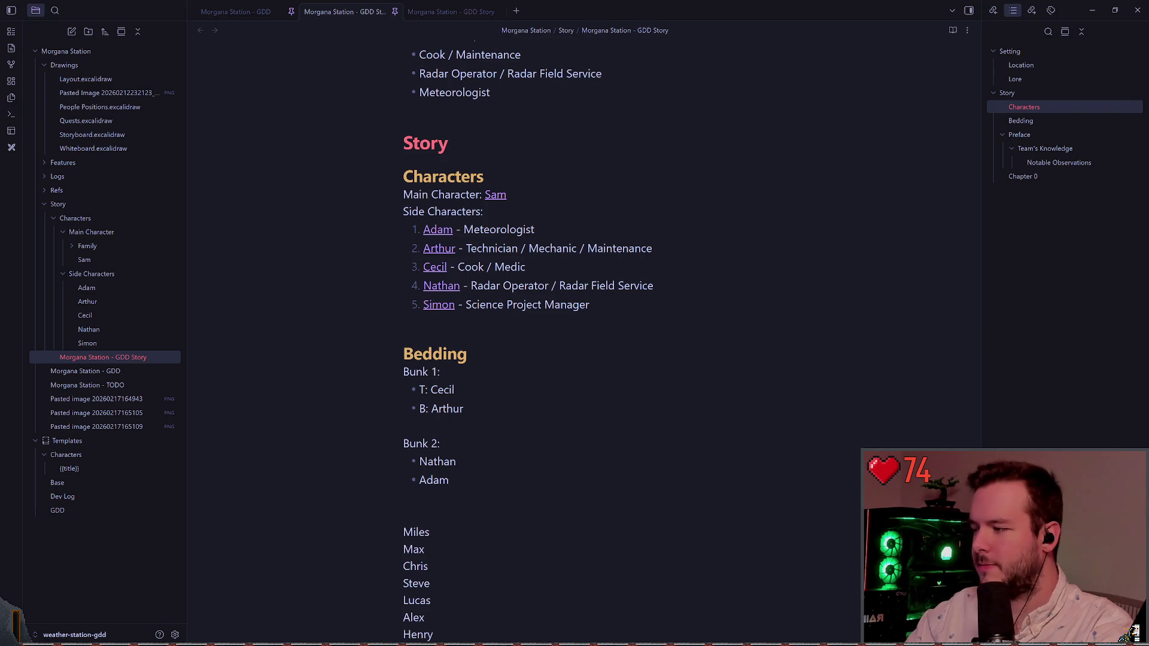
# Scroll through the GDD Story note, placing the cursor after the Bedding heading, then after 'world.'
pyautogui.click(852, 305)
pyautogui.click(852, 358)
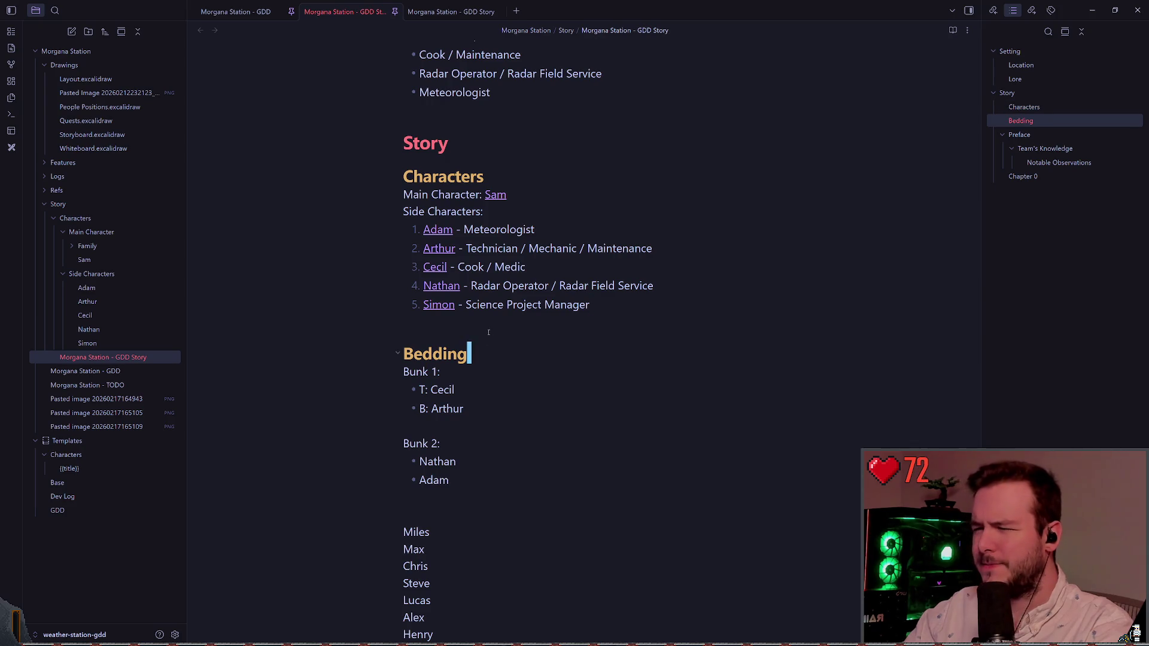
pyautogui.scroll(-5, 598, 341)
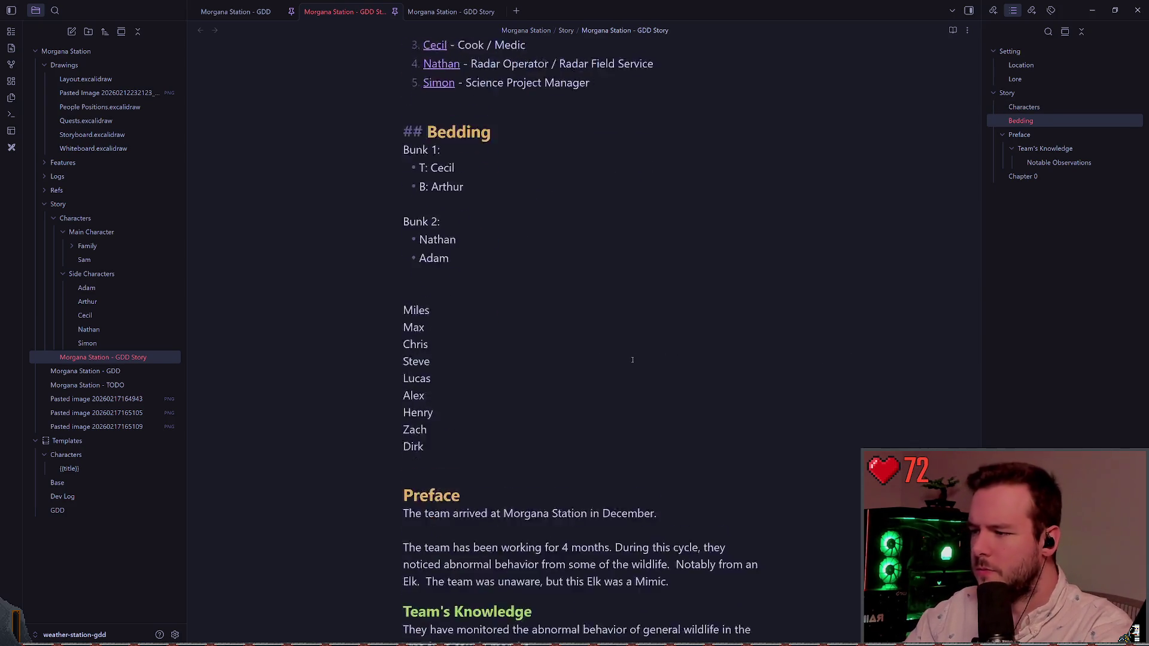
pyautogui.scroll(-6, 519, 356)
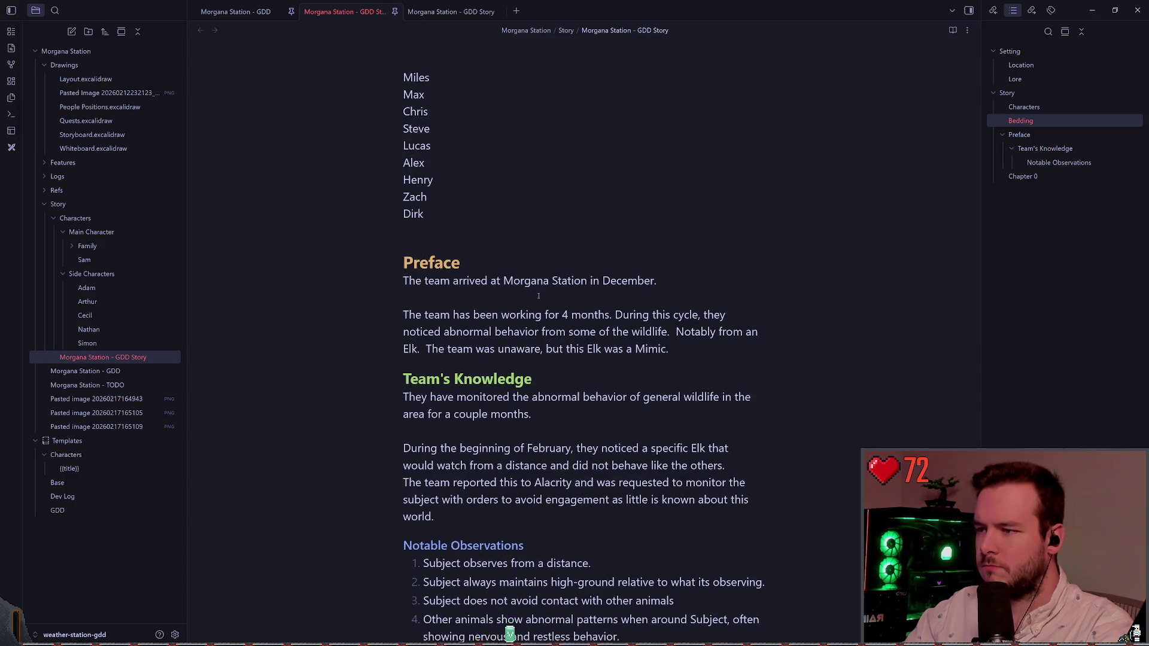
pyautogui.scroll(-1, 750, 279)
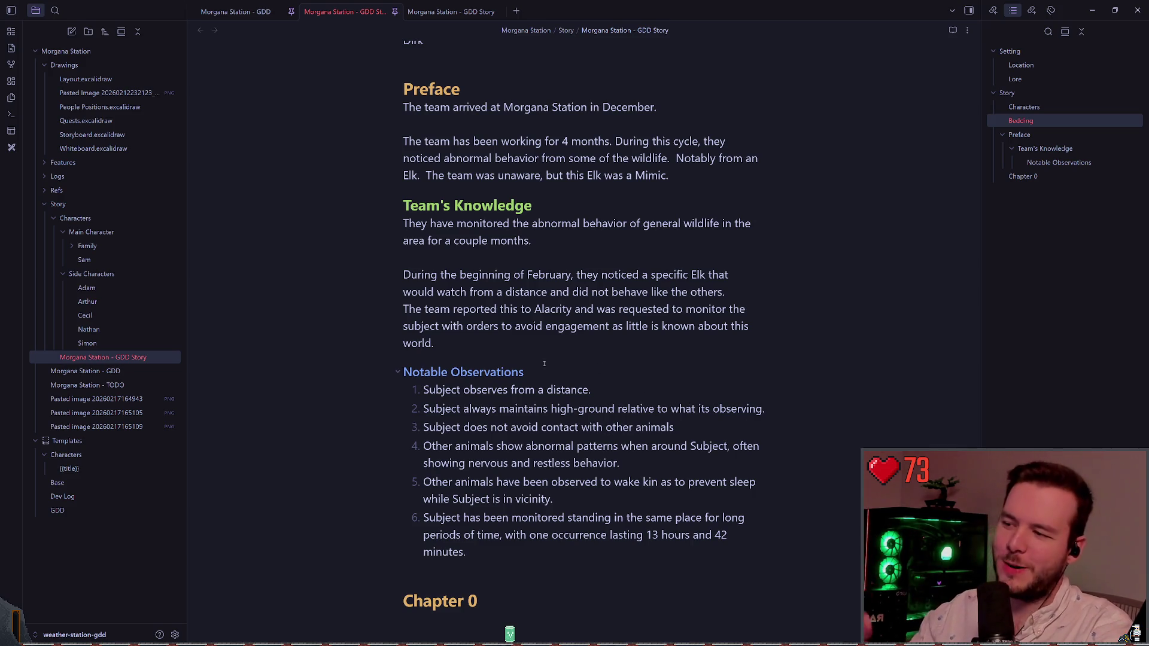
pyautogui.scroll(-1, 580, 372)
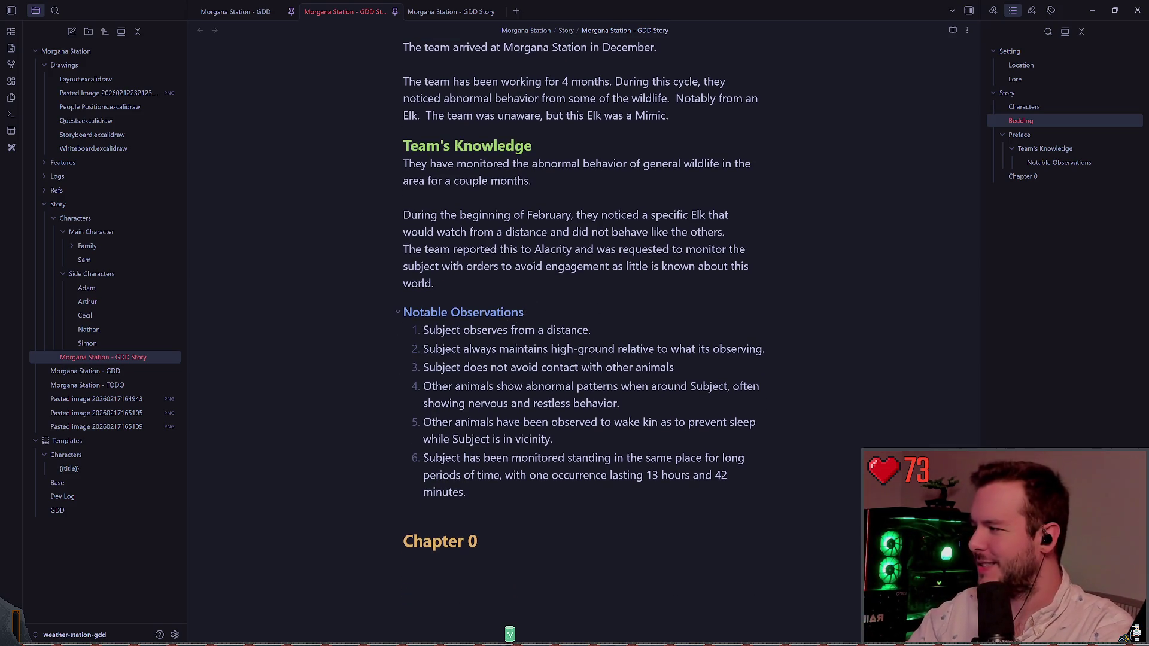
pyautogui.click(539, 286)
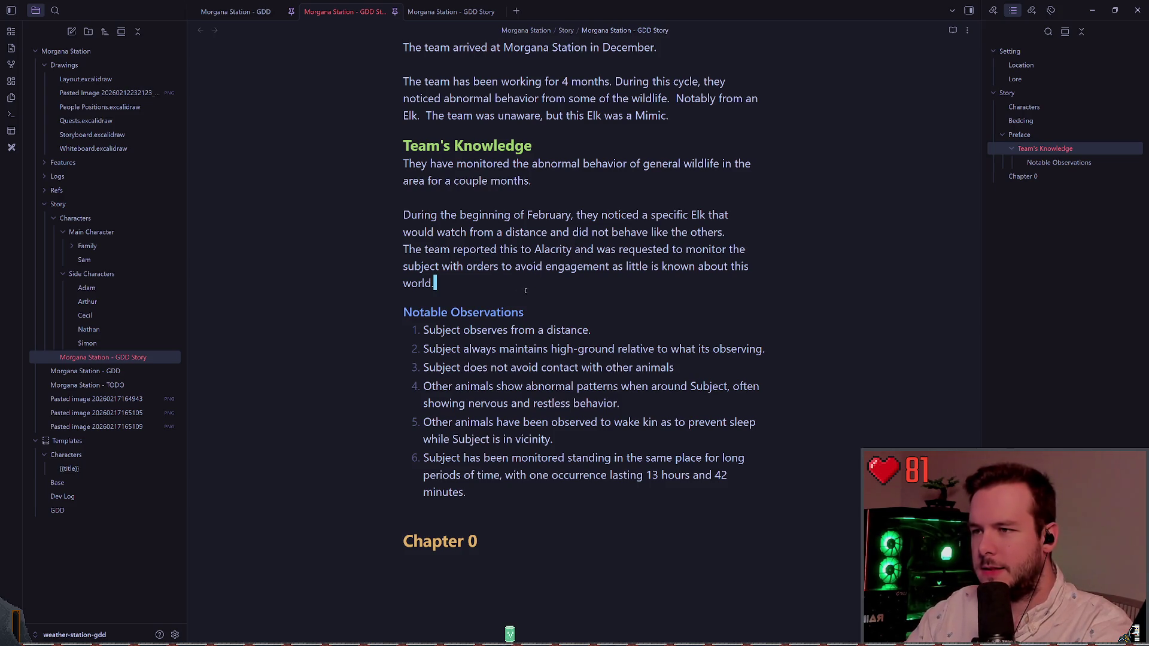
pyautogui.scroll(-1, 485, 301)
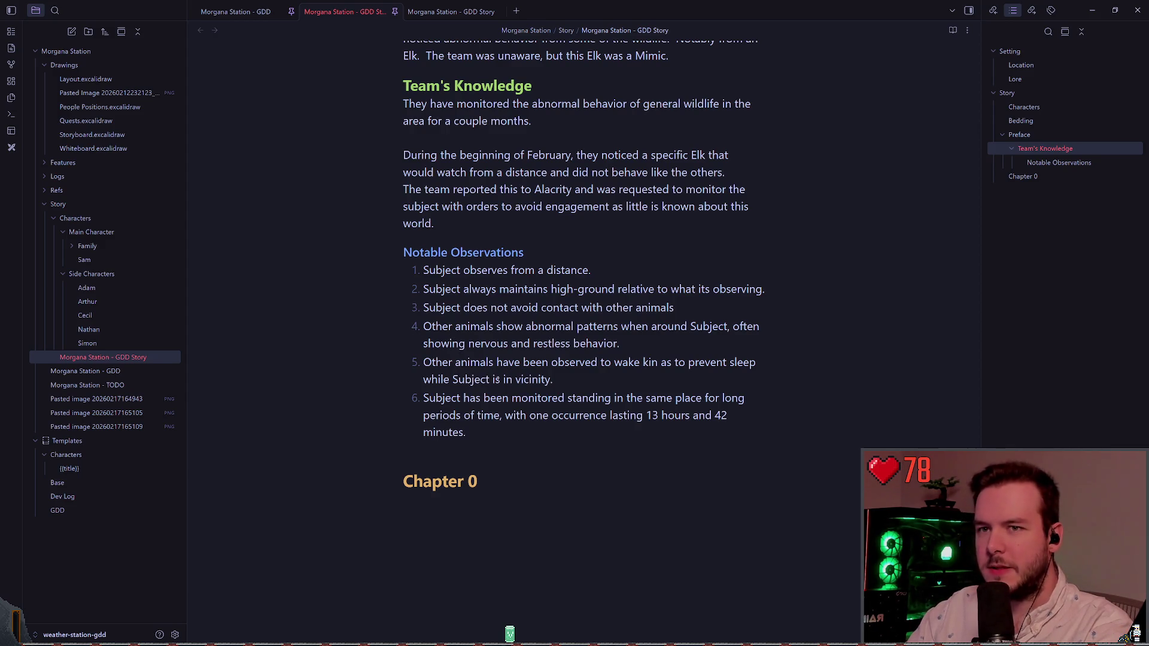
pyautogui.scroll(-1, 463, 365)
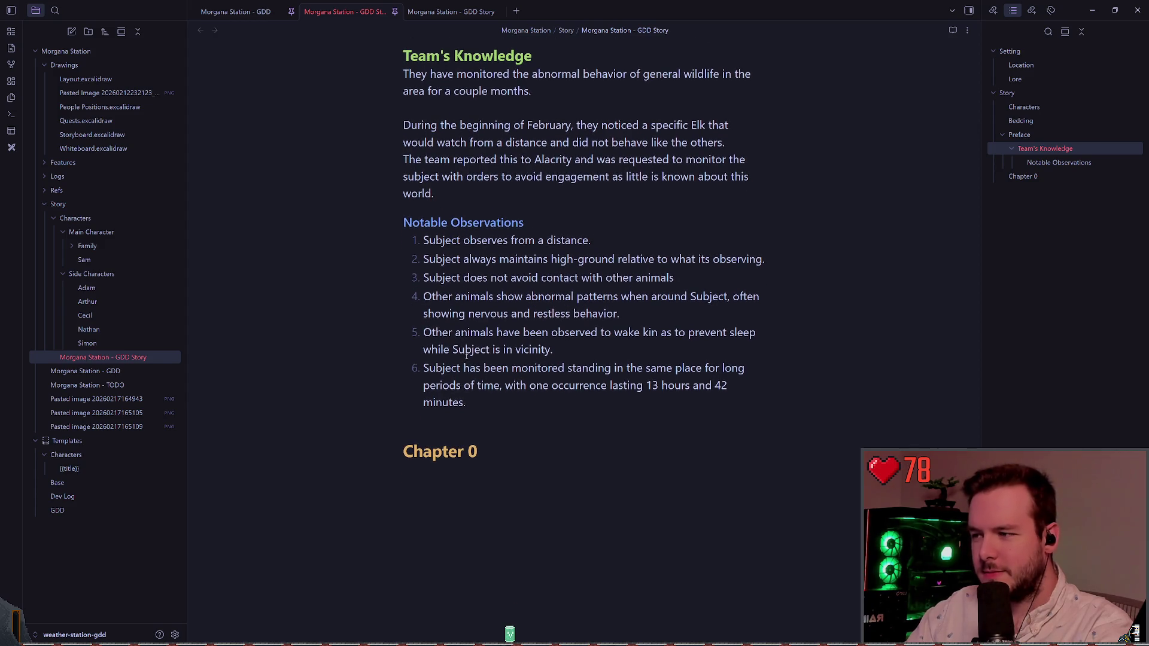
pyautogui.scroll(8, 464, 363)
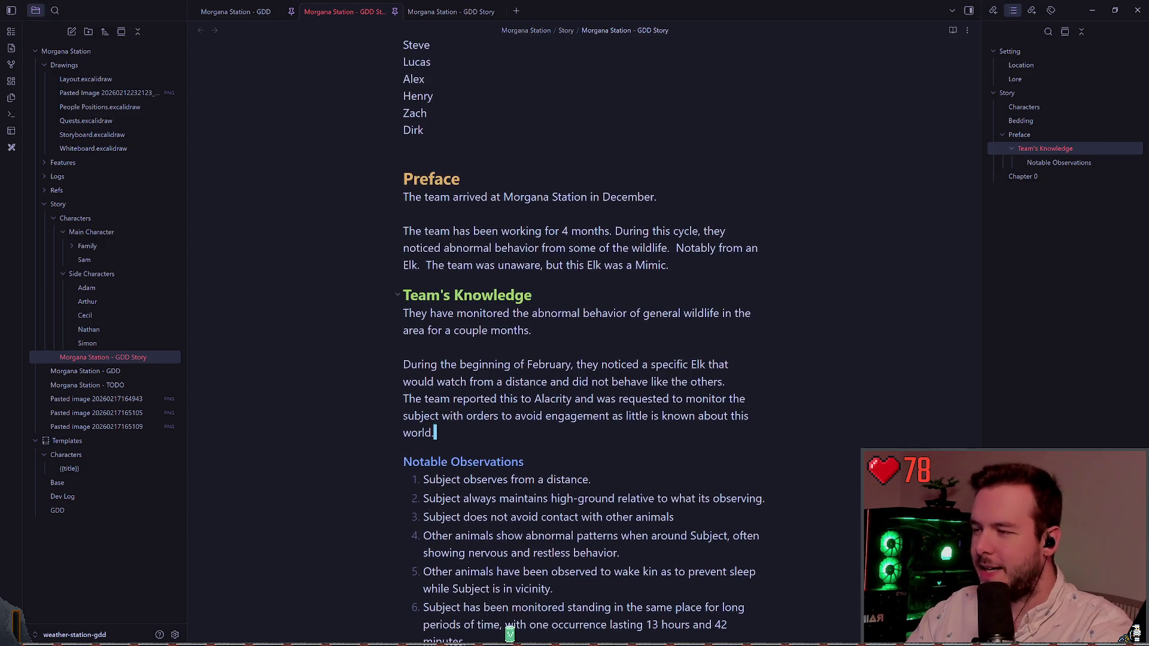
pyautogui.scroll(-2, 447, 392)
pyautogui.scroll(4, 435, 366)
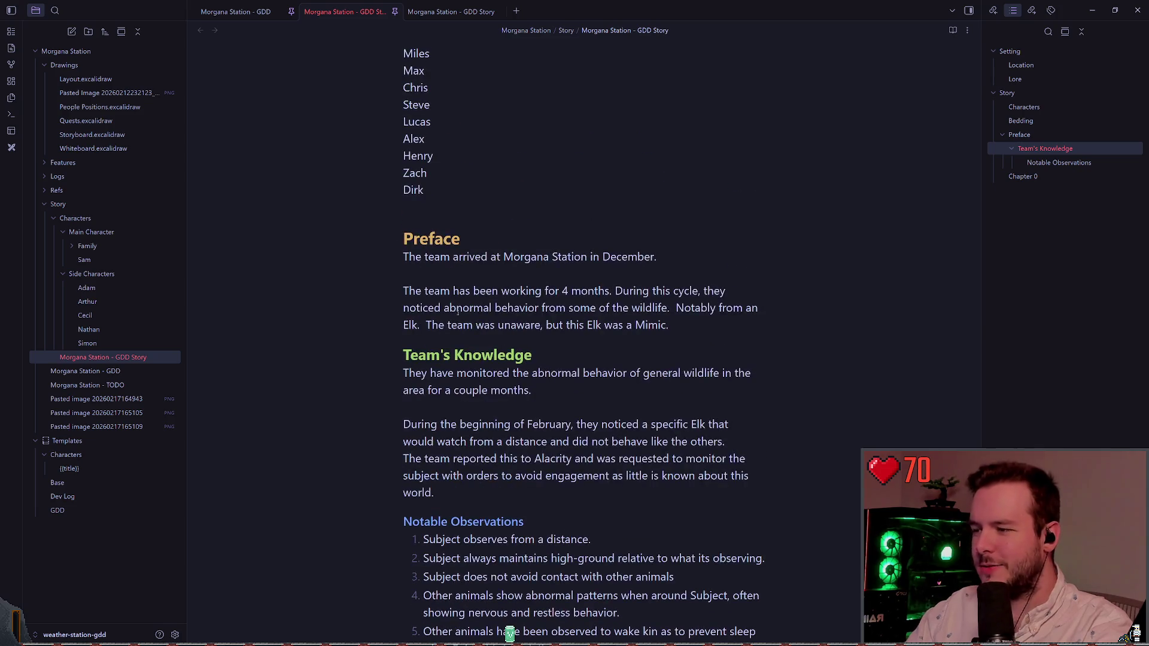
pyautogui.scroll(8, 429, 325)
pyautogui.scroll(6, 430, 325)
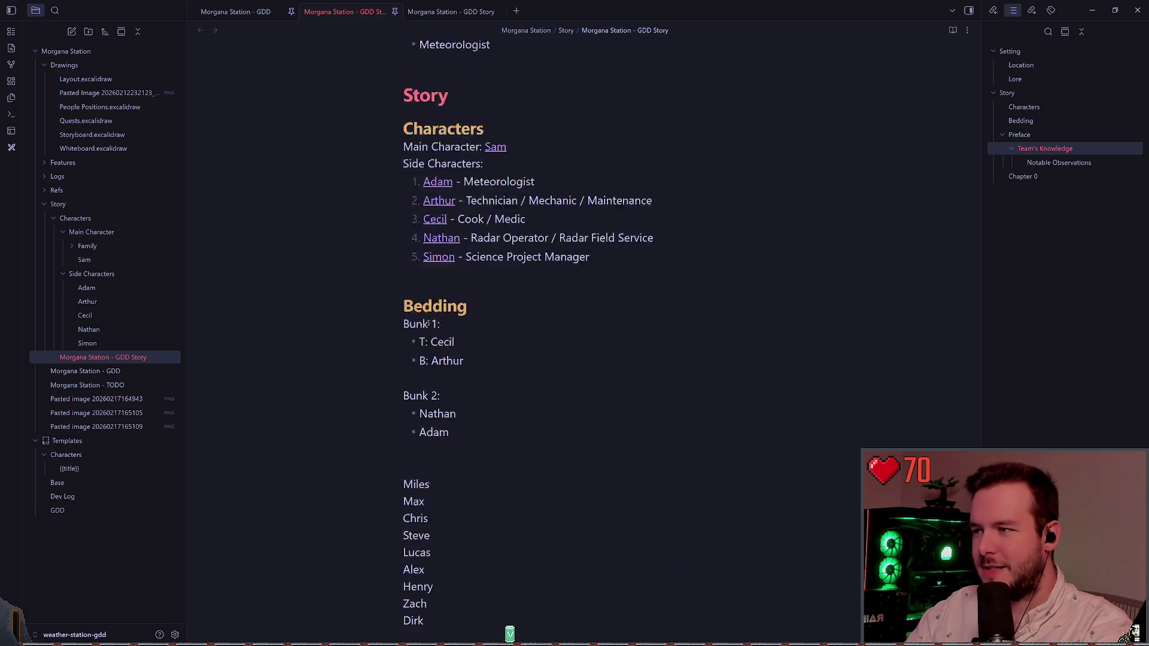
pyautogui.scroll(-17, 420, 333)
pyautogui.scroll(-8, 420, 333)
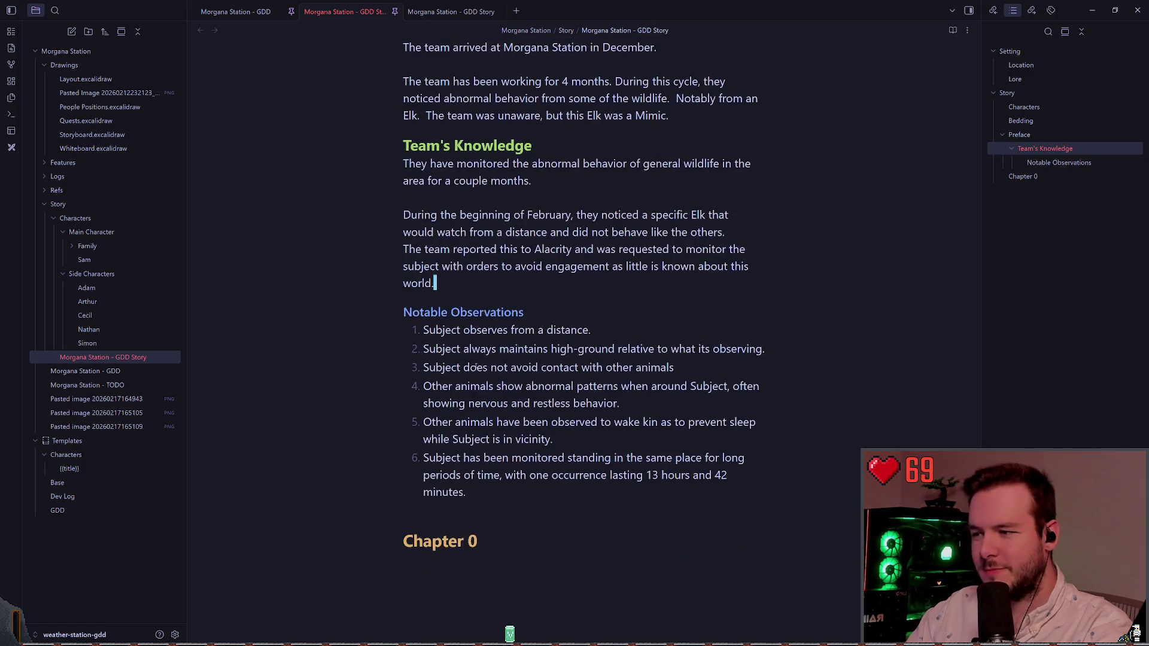
# Move the cursor around the note, settling on the empty line under Chapter 0
pyautogui.click(496, 421)
pyautogui.click(496, 393)
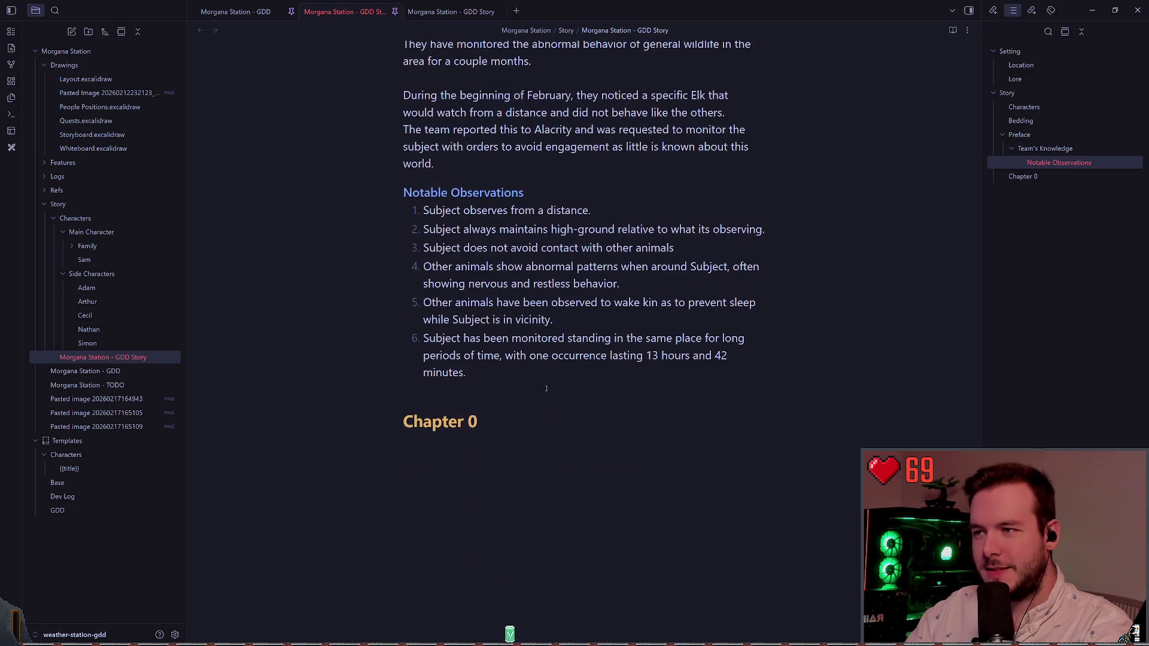
pyautogui.scroll(3, 496, 393)
pyautogui.scroll(1, 582, 401)
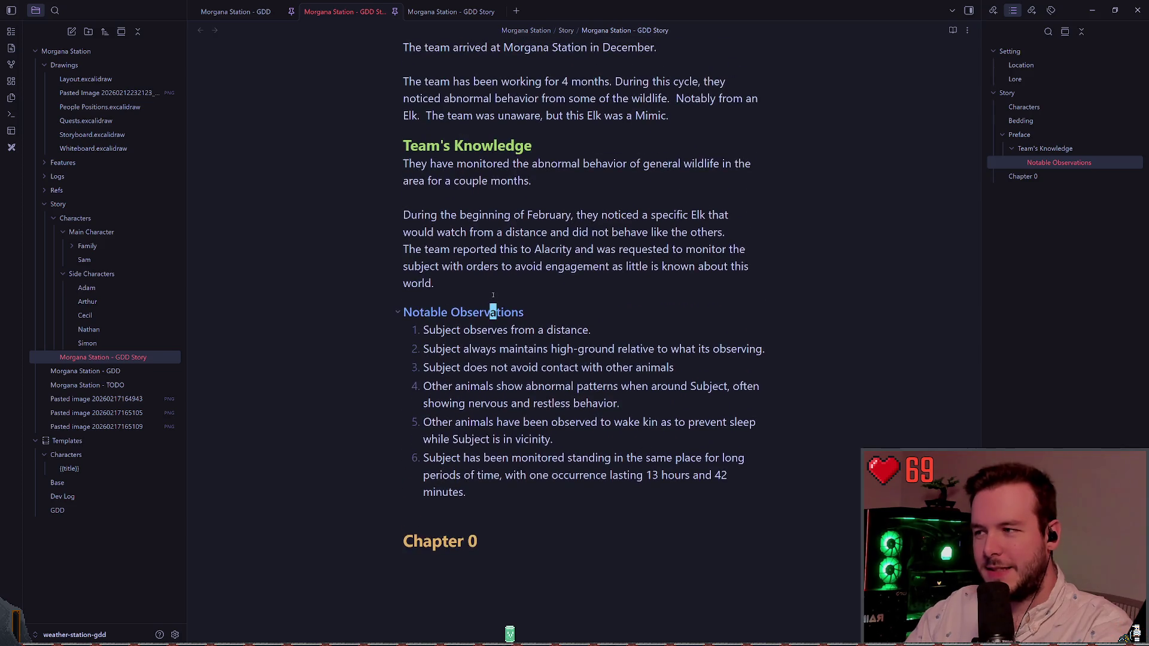
pyautogui.click(513, 301)
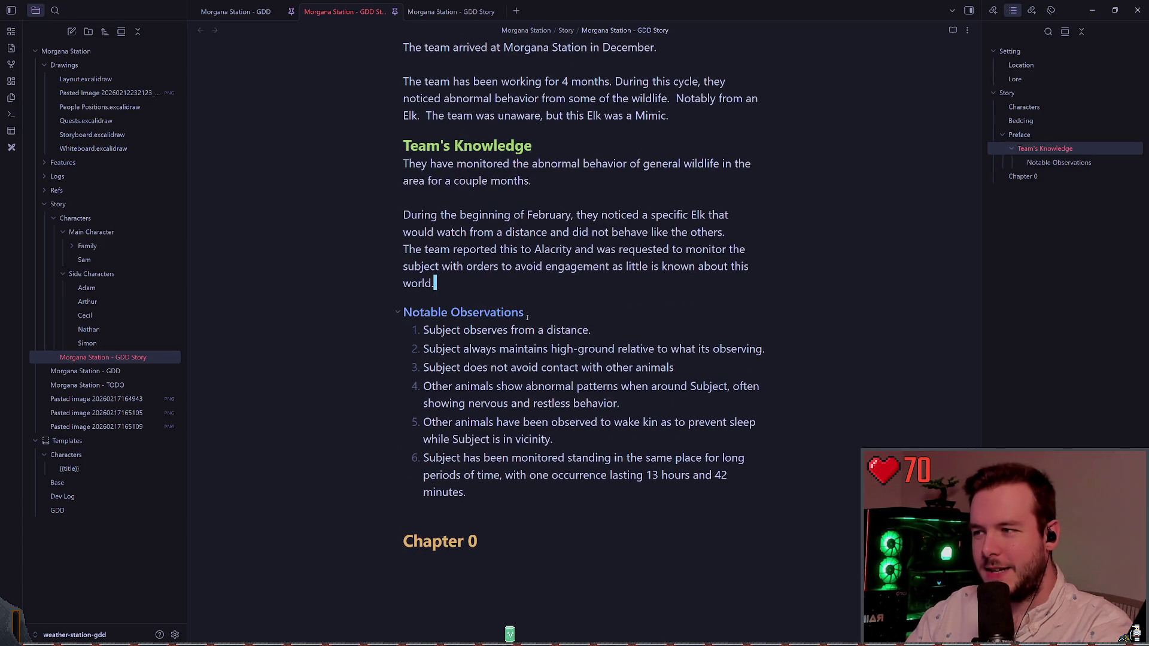
pyautogui.click(562, 192)
pyautogui.press('Down')
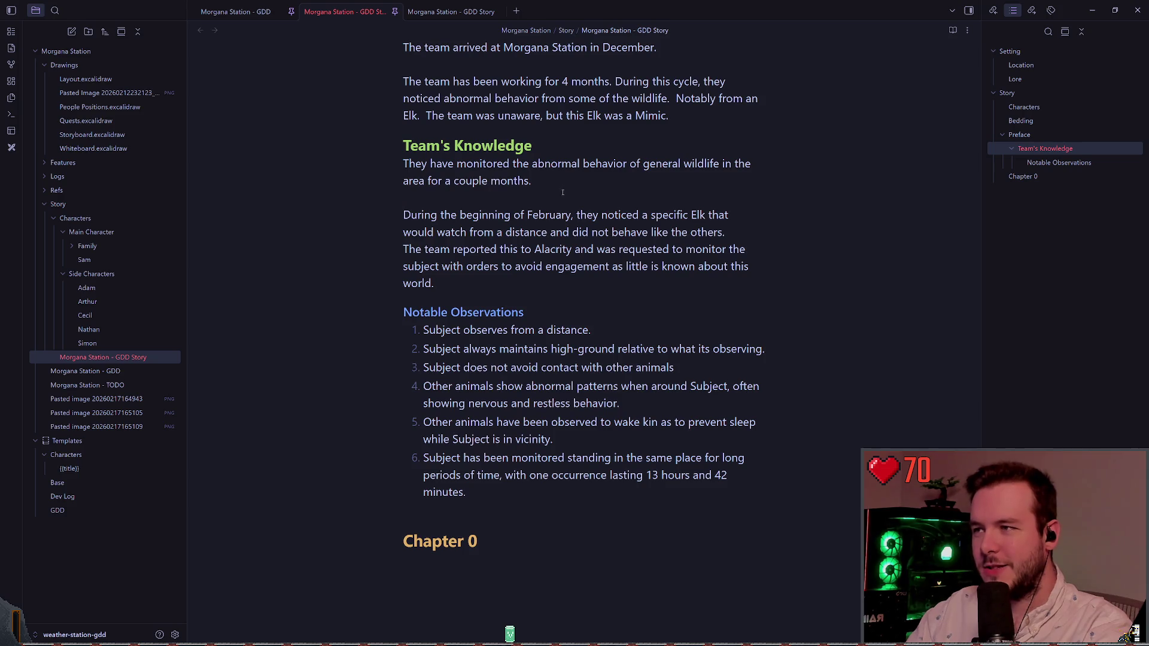
pyautogui.scroll(2, 556, 192)
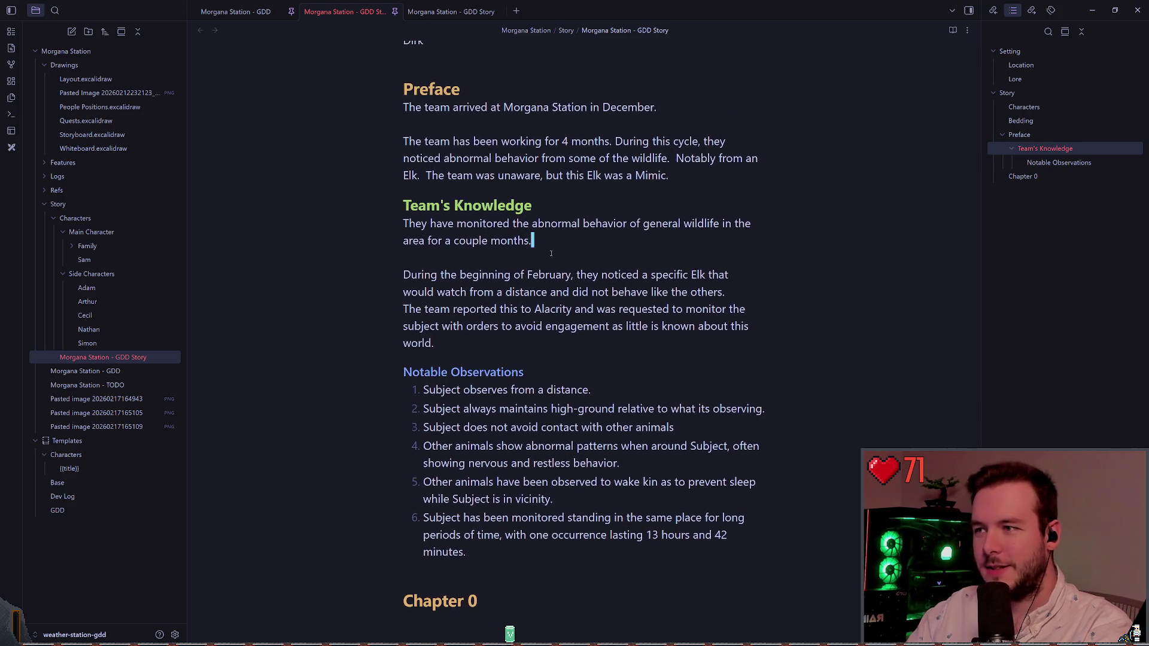
pyautogui.scroll(-3, 546, 248)
pyautogui.click(521, 449)
pyautogui.scroll(-1, 527, 443)
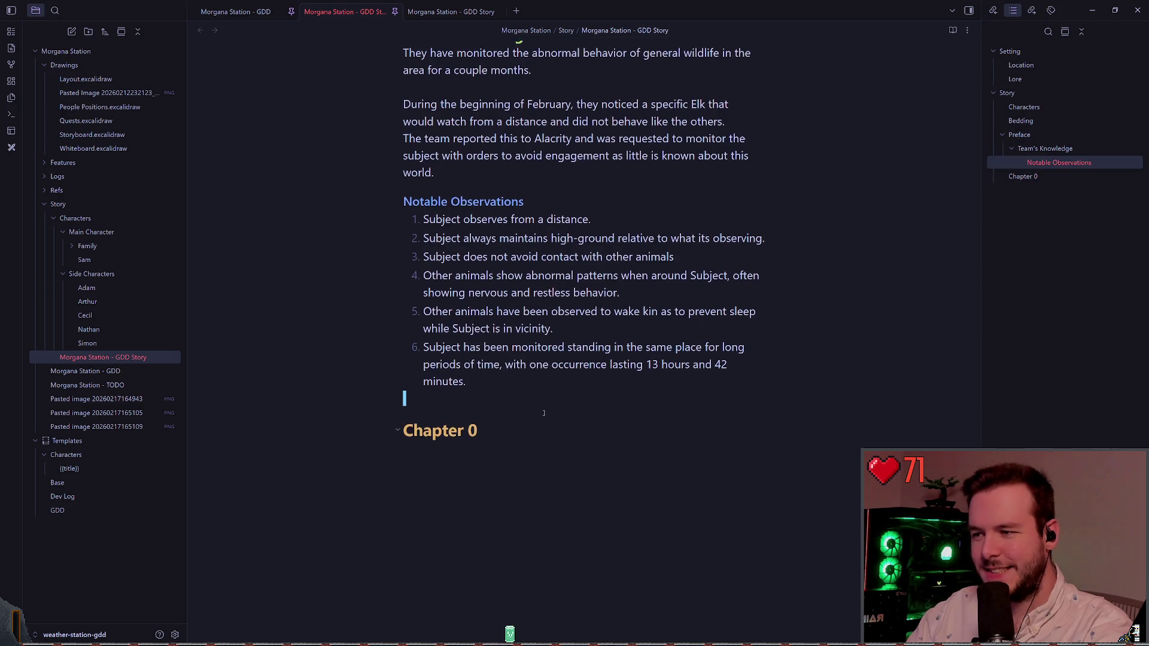
pyautogui.click(529, 427)
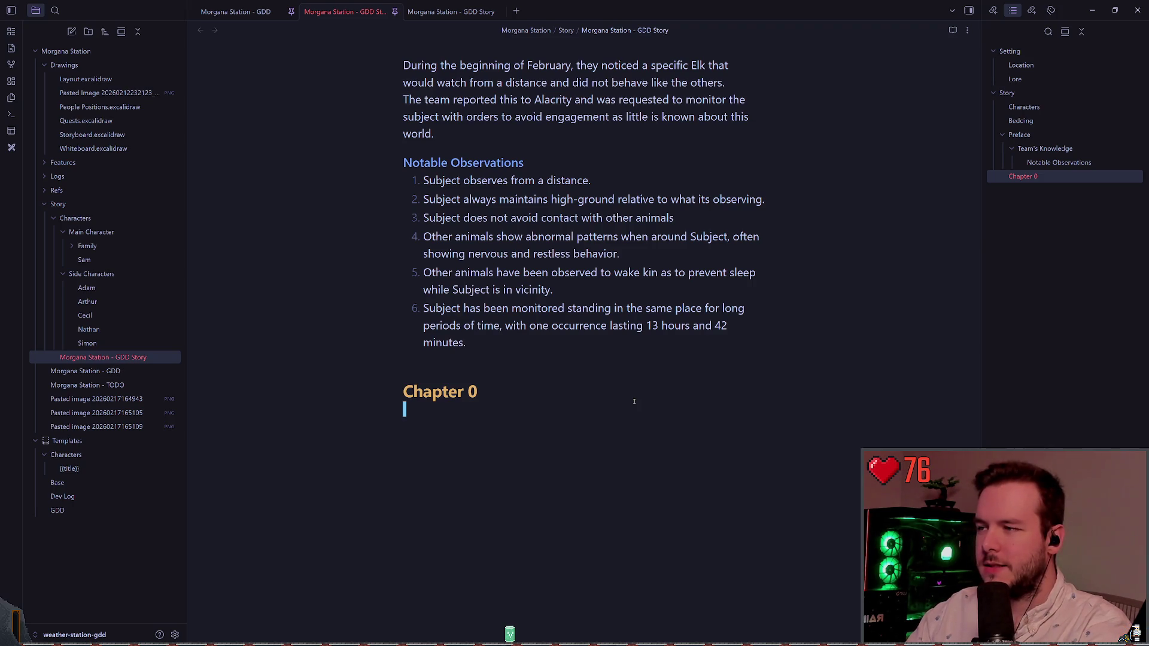
pyautogui.scroll(4, 477, 441)
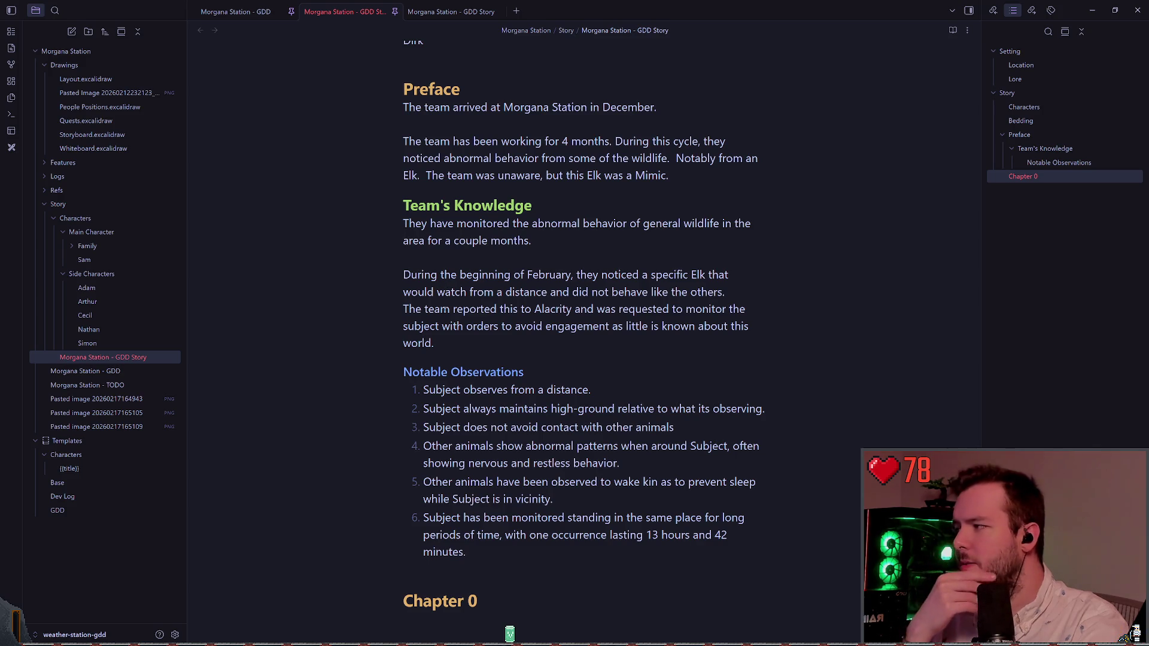
pyautogui.scroll(-1, 453, 297)
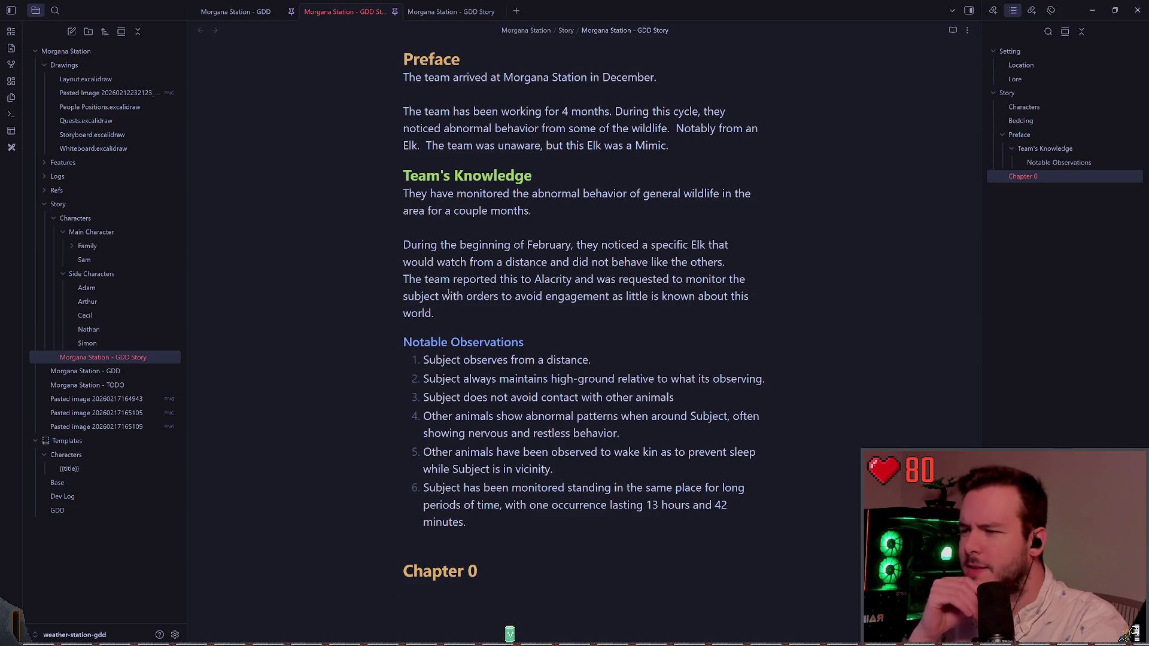
pyautogui.scroll(-2, 449, 292)
pyautogui.scroll(-3, 452, 294)
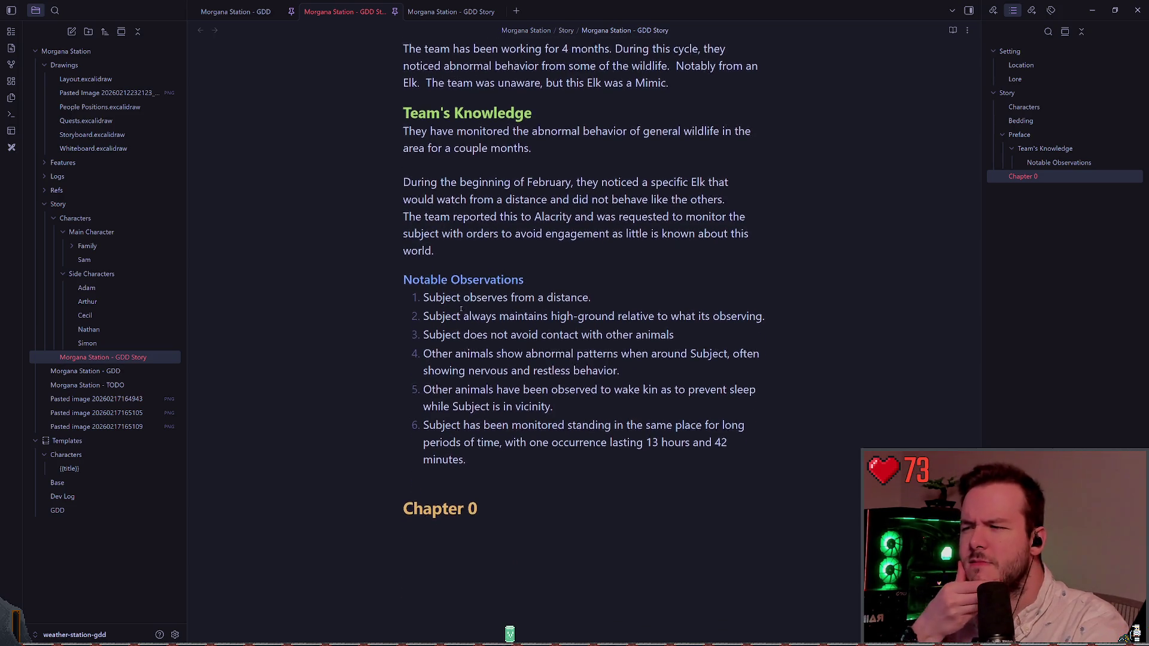
pyautogui.scroll(2, 450, 301)
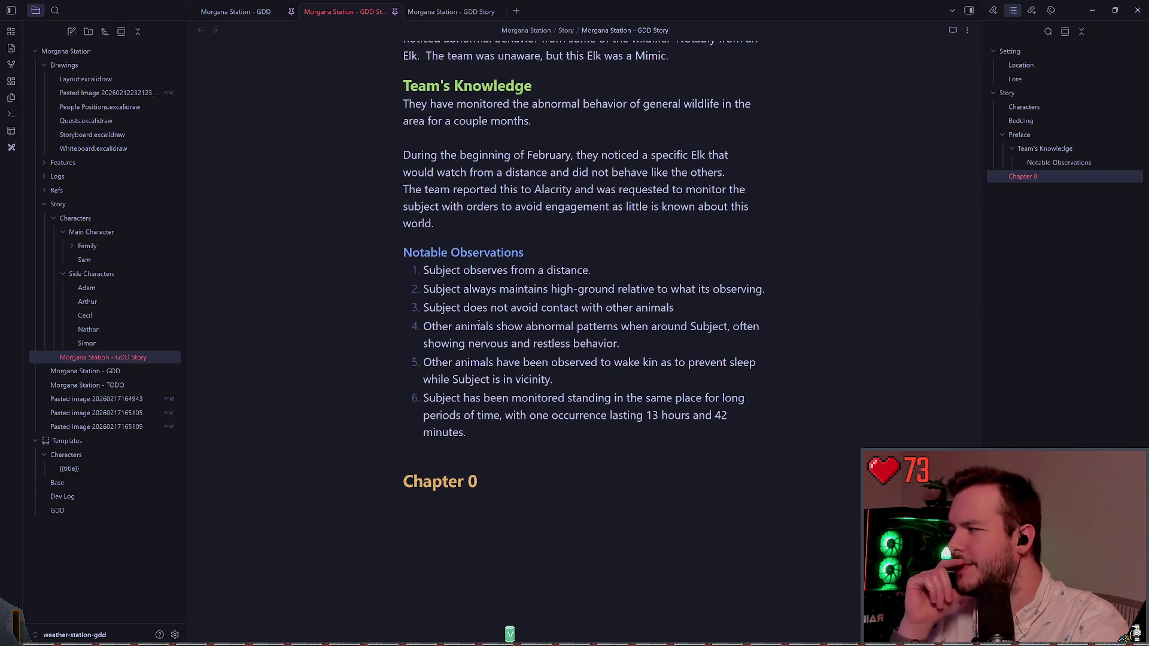
pyautogui.scroll(-4, 540, 341)
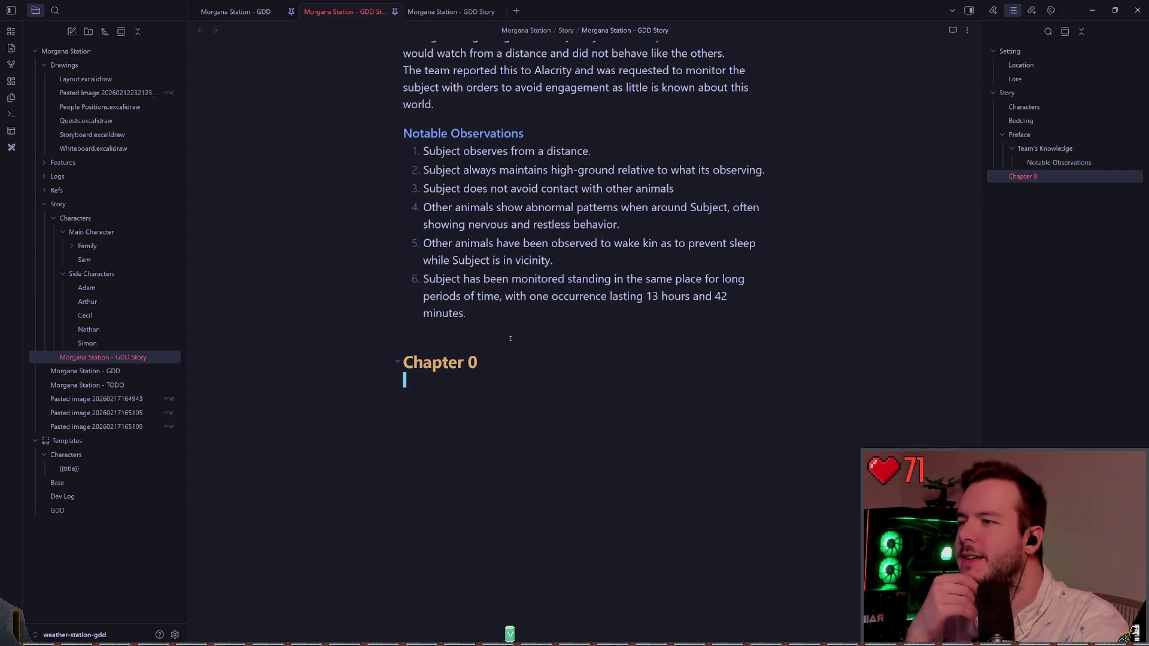
pyautogui.scroll(5, 511, 335)
pyautogui.scroll(14, 510, 323)
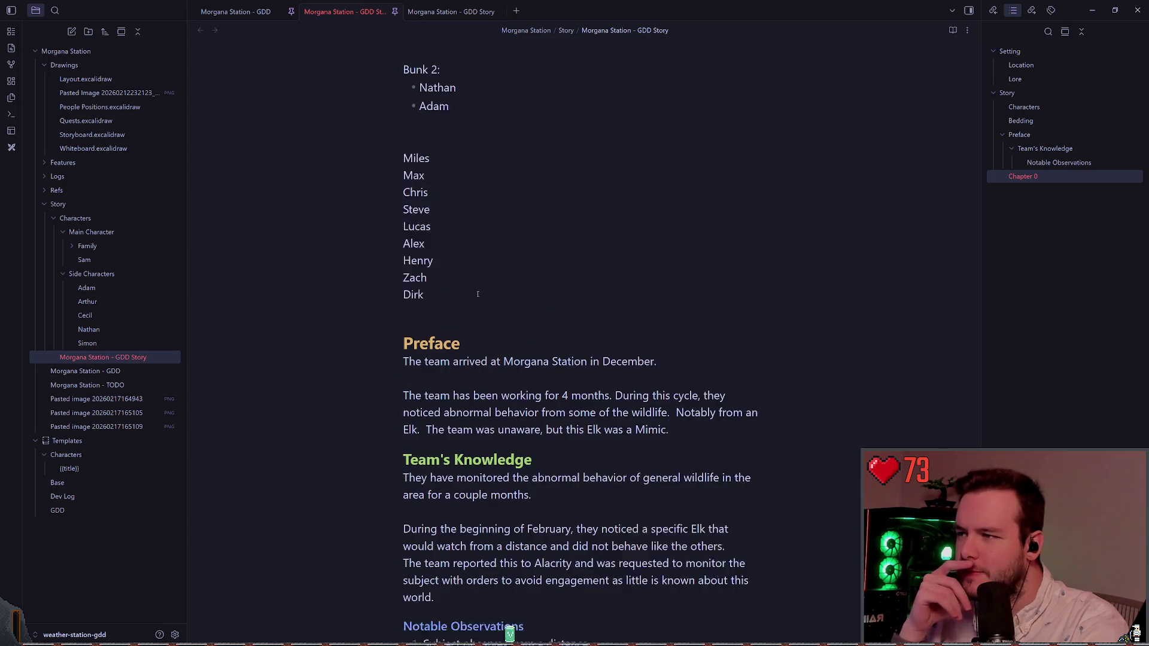
pyautogui.scroll(10, 485, 287)
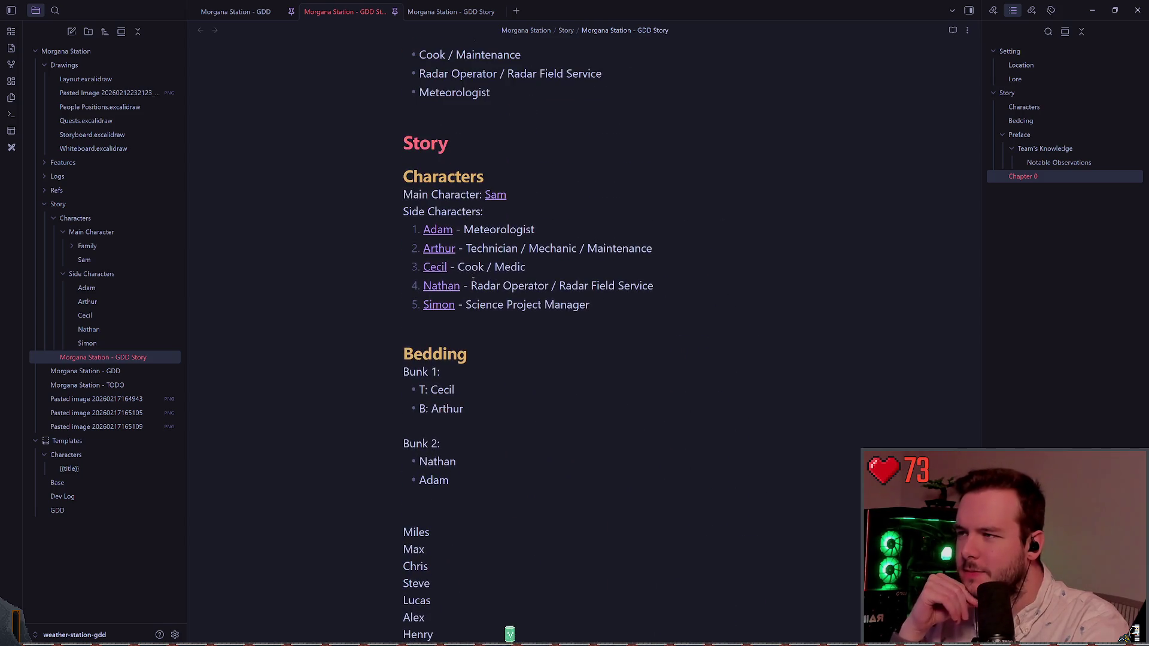
pyautogui.scroll(6, 464, 301)
pyautogui.scroll(-20, 482, 298)
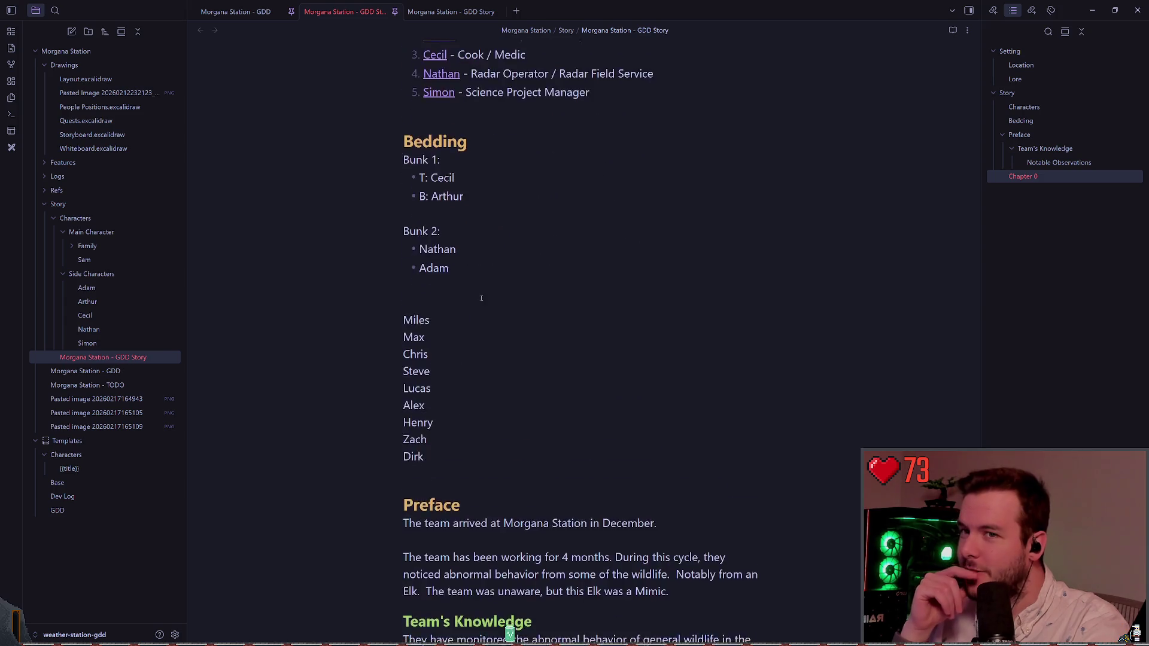
pyautogui.scroll(-12, 482, 297)
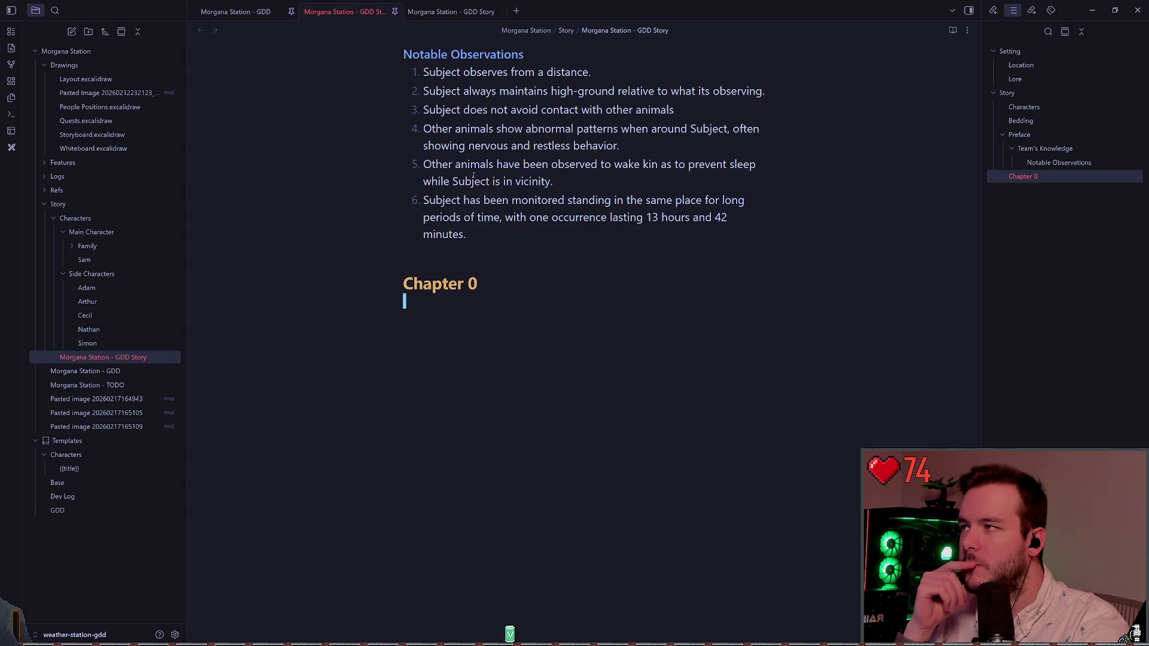
# Close the duplicate GDD Story tab and move the three pasted elk images into Refs
pyautogui.click(469, 12)
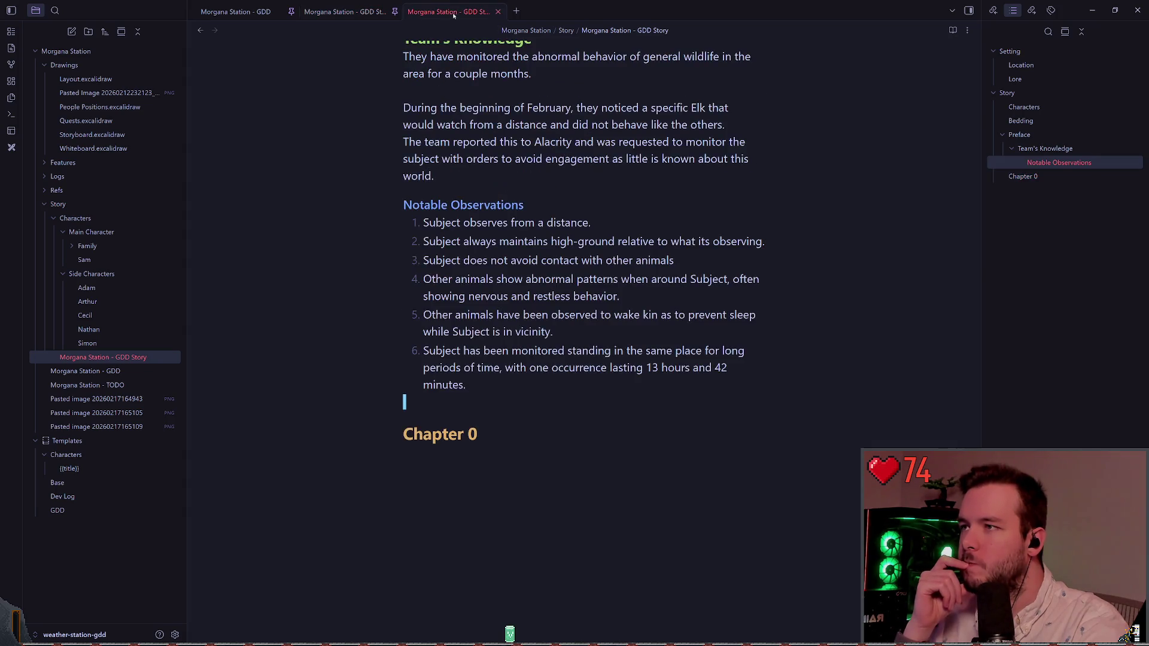
pyautogui.click(498, 12)
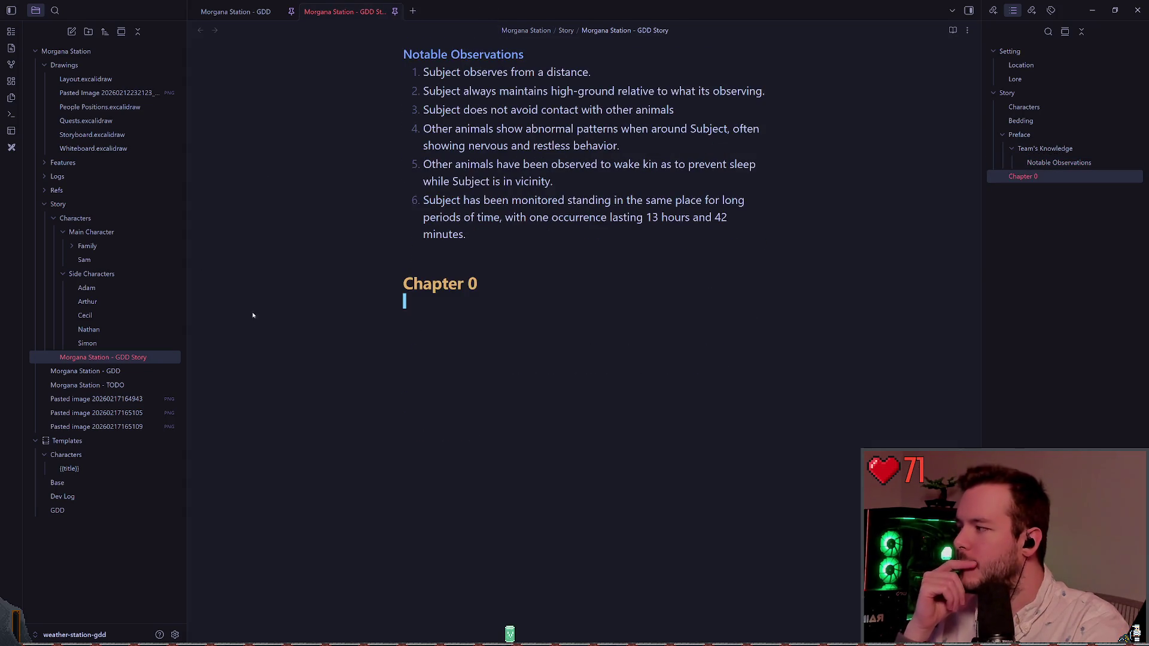
pyautogui.click(95, 398)
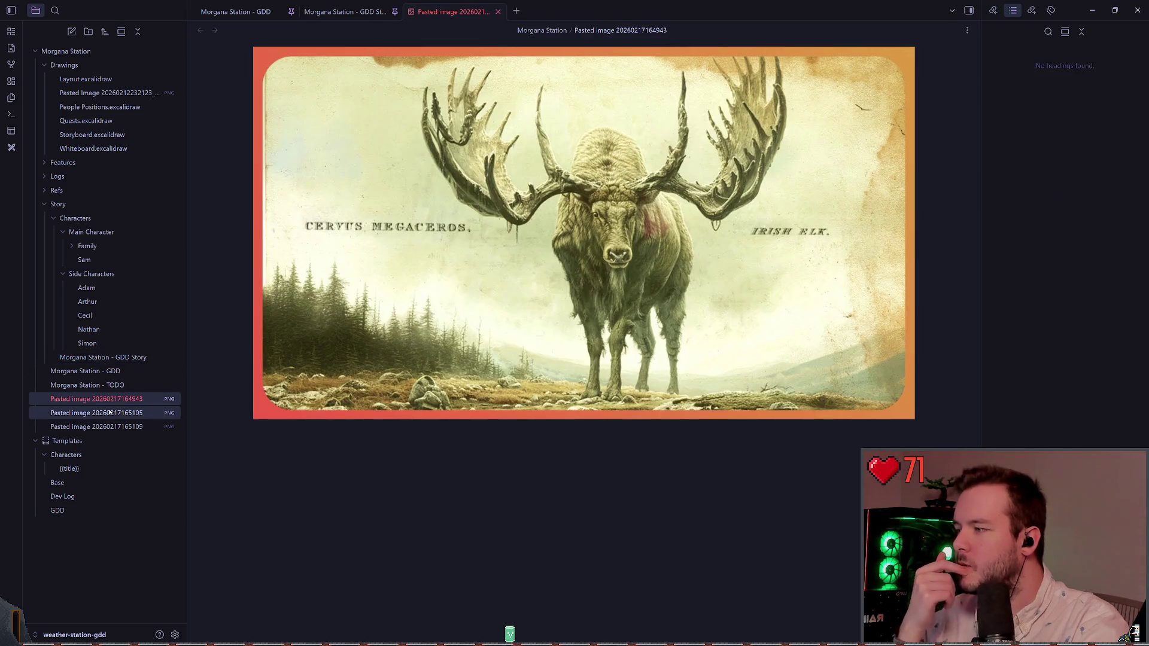
pyautogui.keyDown('shift'); pyautogui.click(110, 426); pyautogui.keyUp('shift')
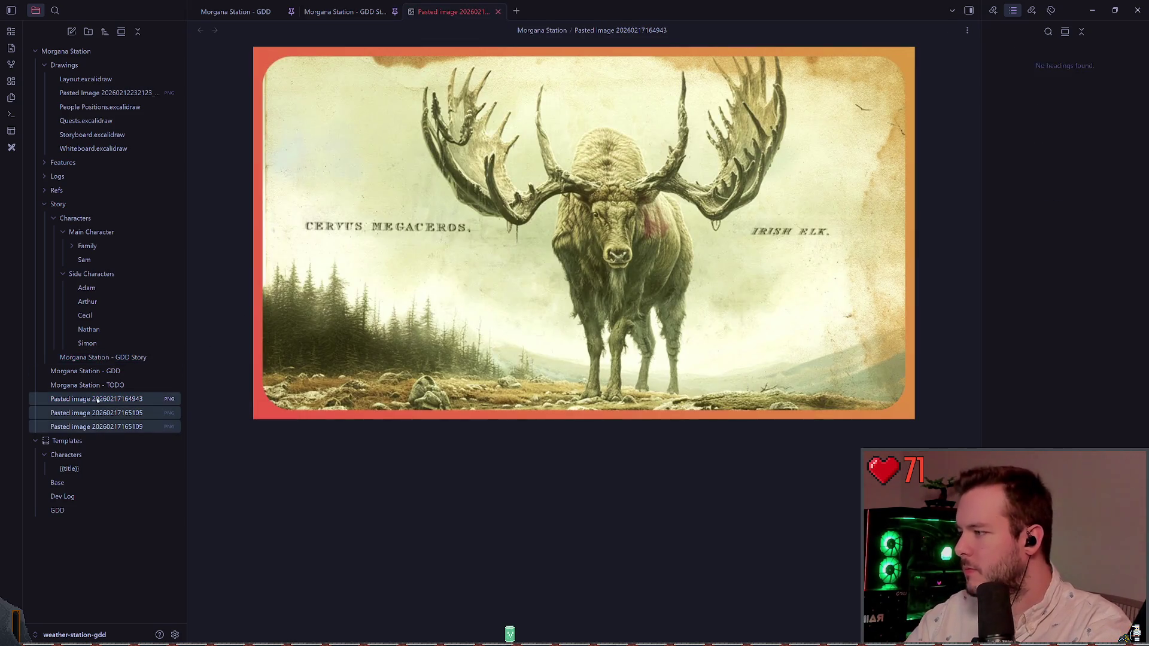
pyautogui.moveTo(97, 399)
pyautogui.mouseDown()
pyautogui.moveTo(76, 137)
pyautogui.moveTo(64, 190)
pyautogui.mouseUp()
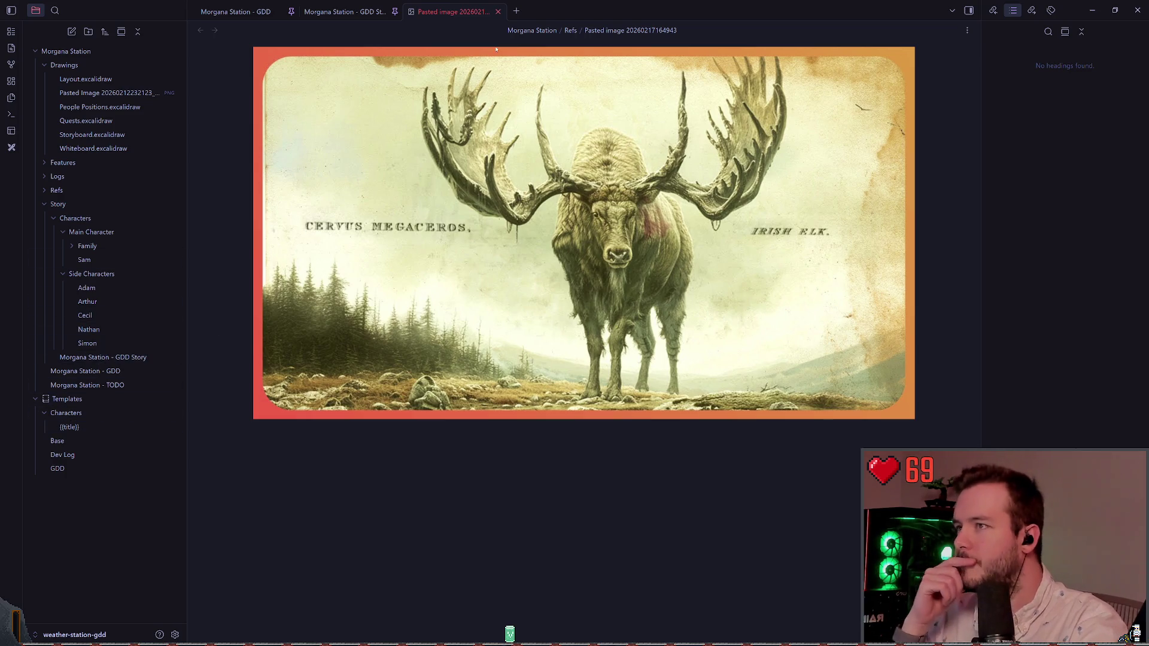
pyautogui.click(498, 12)
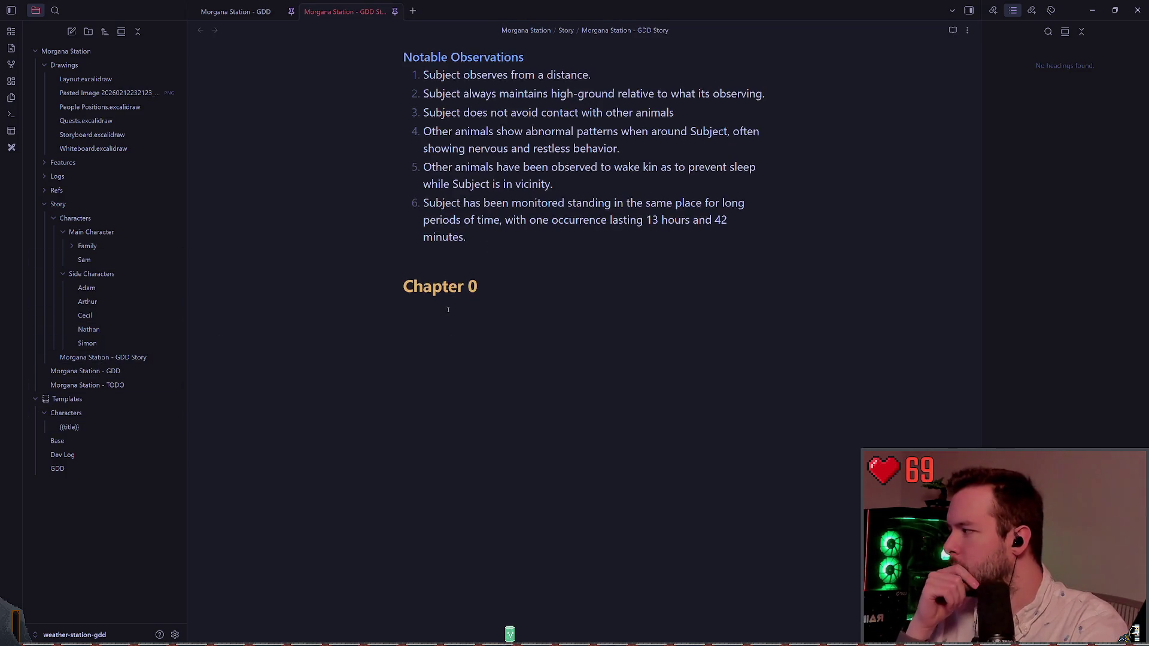
# In item 2, insert 'attempts to' before 'maintains' and change it to 'maintain'
pyautogui.scroll(1, 467, 270)
pyautogui.click(455, 336)
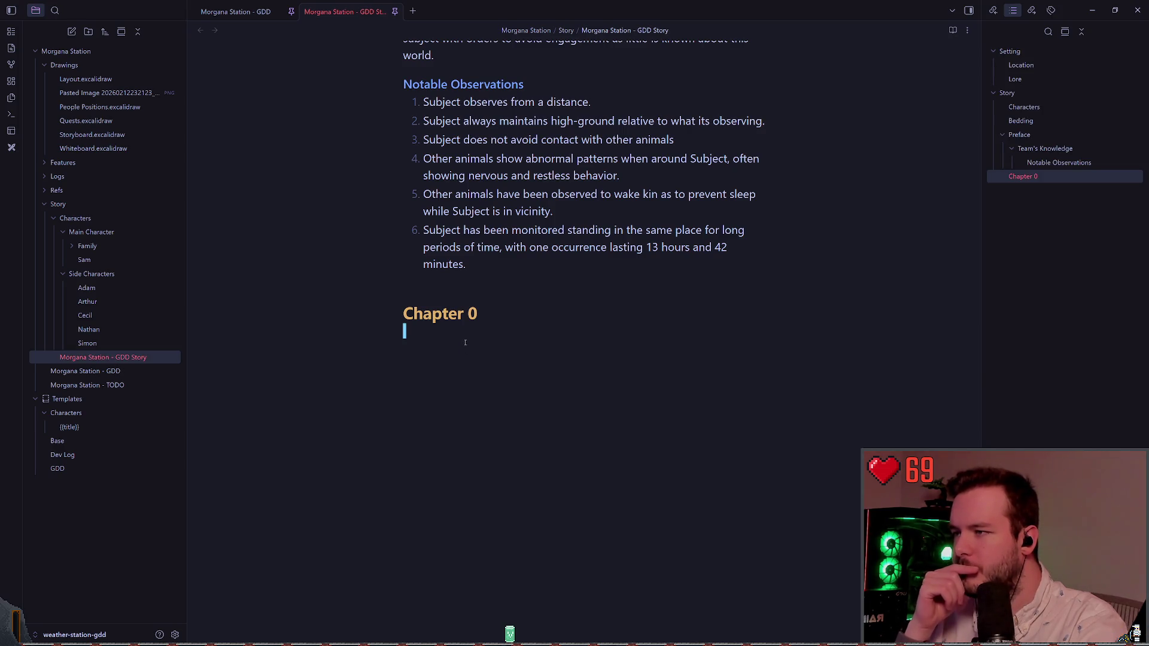
pyautogui.scroll(5, 465, 342)
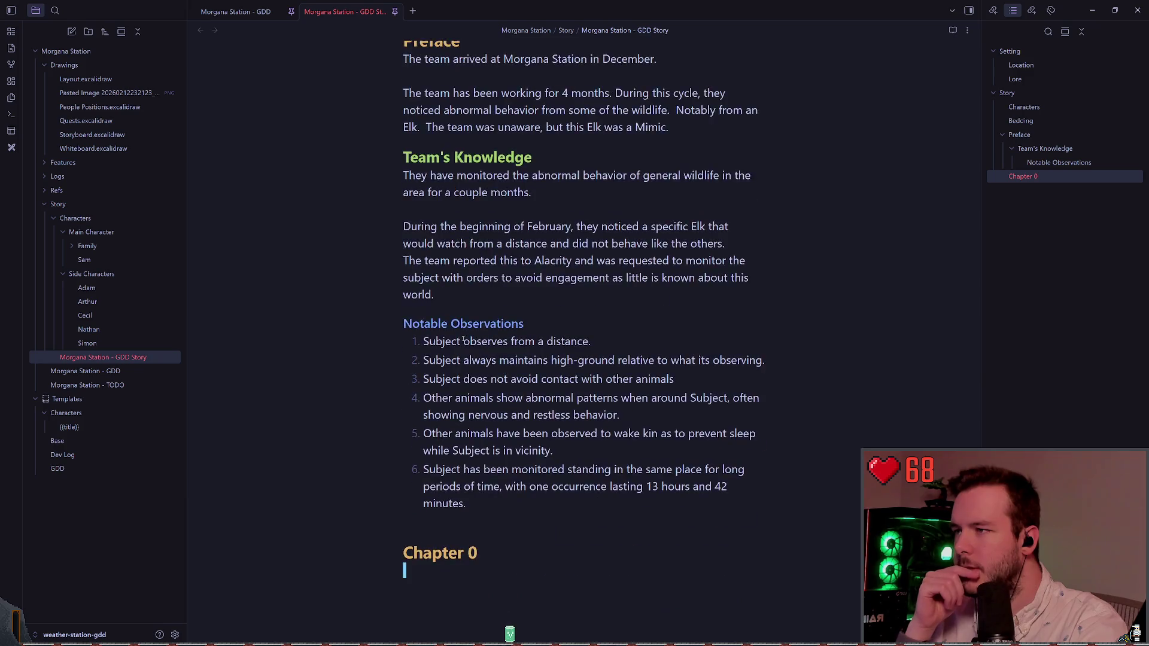
pyautogui.scroll(-3, 463, 340)
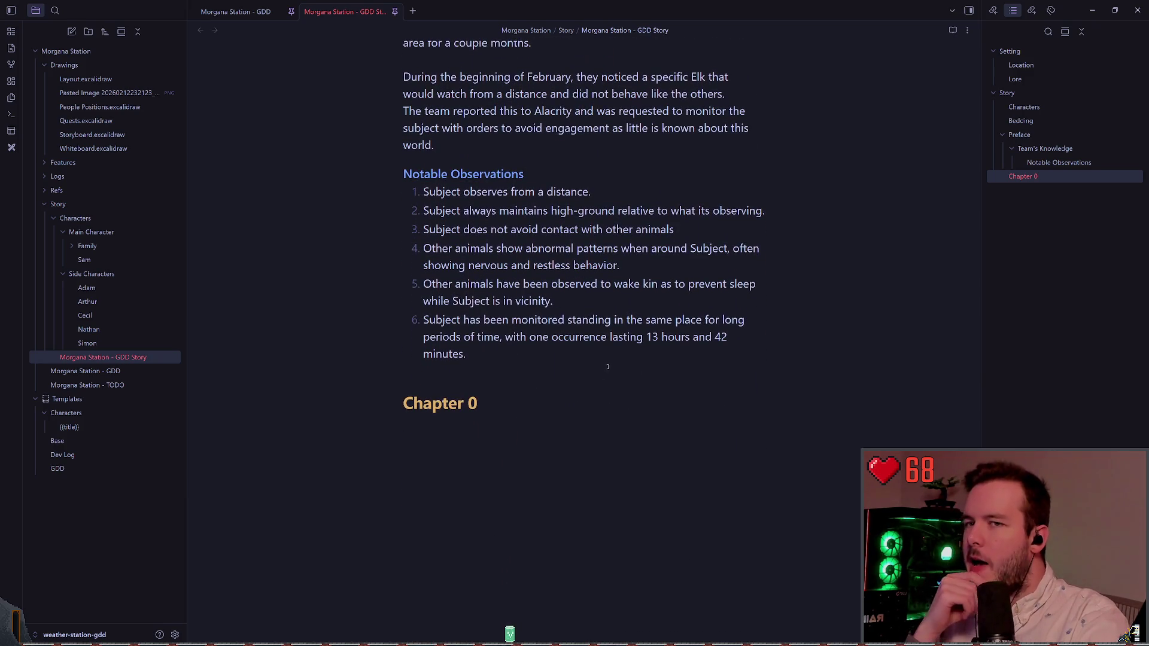
pyautogui.scroll(2, 562, 359)
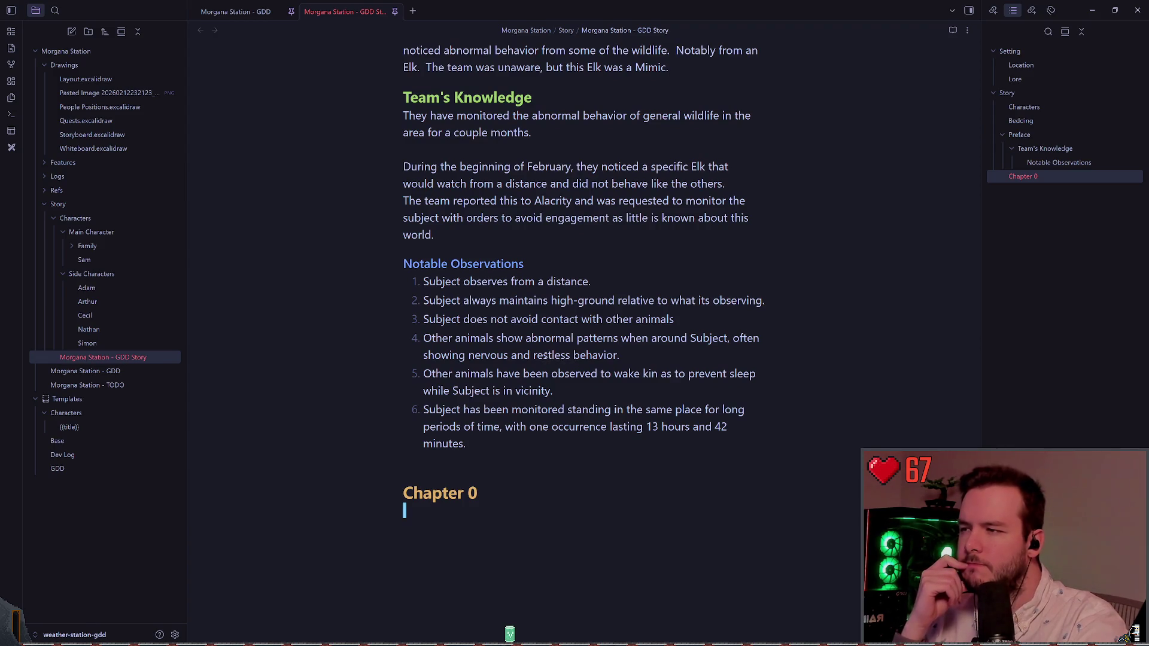
pyautogui.scroll(-1, 508, 342)
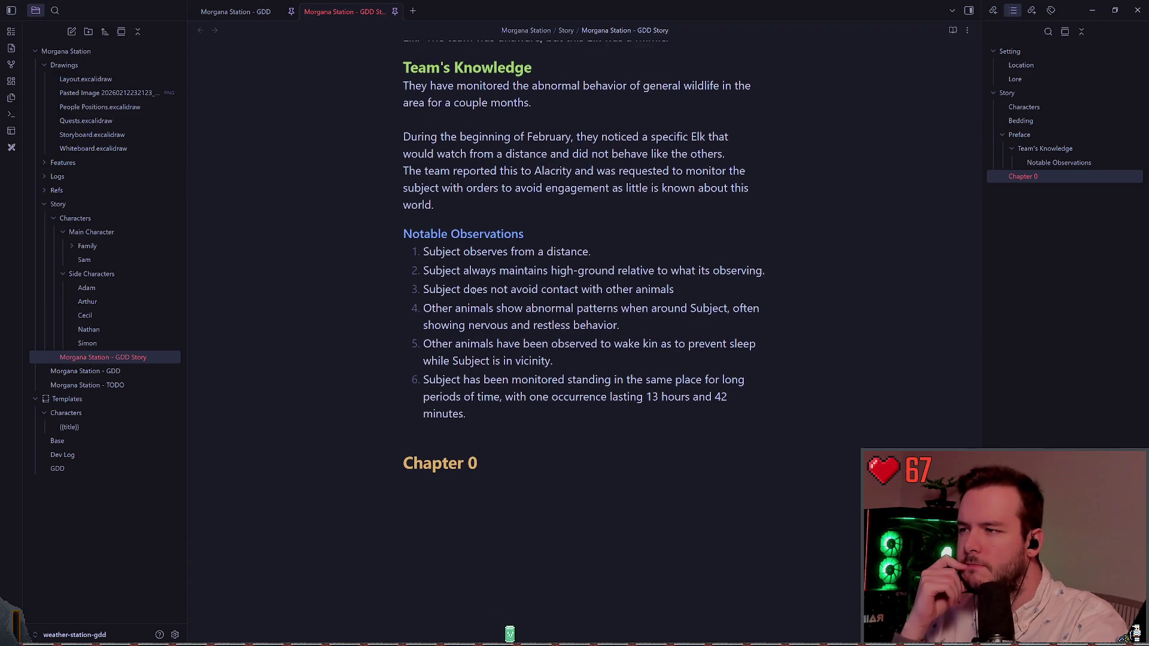
pyautogui.scroll(-1, 796, 343)
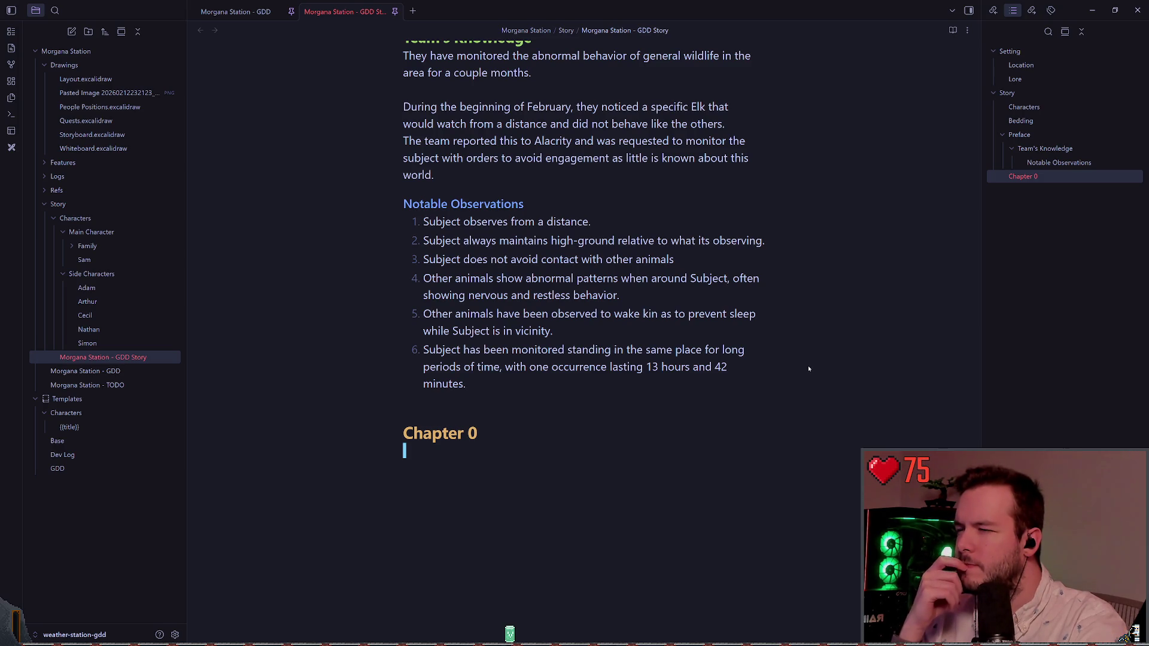
pyautogui.click(500, 242)
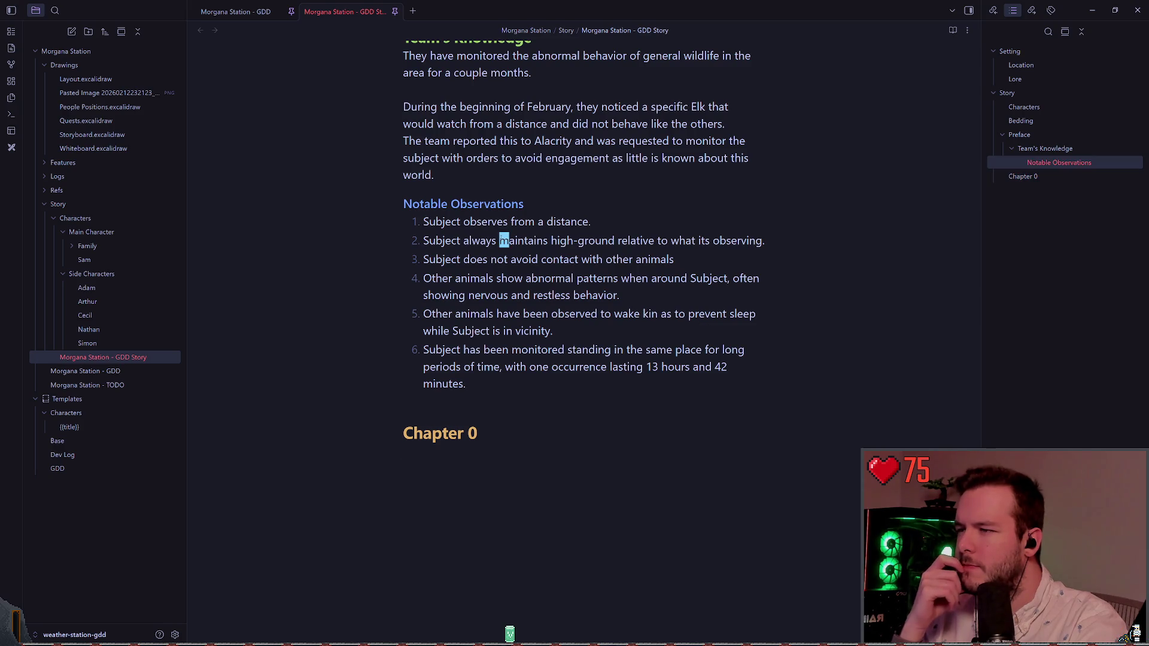
pyautogui.write('u')
pyautogui.press('BackSpace')
pyautogui.write('attempts to')
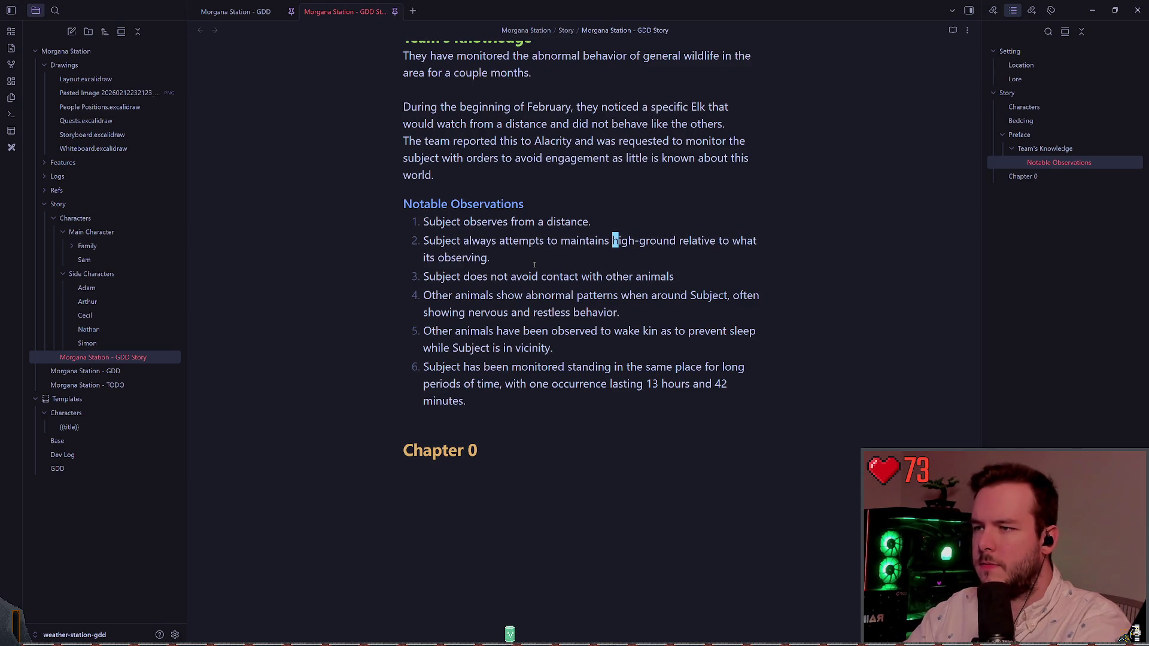
pyautogui.hotkey('ctrl', 'Right')
pyautogui.press('BackSpace')
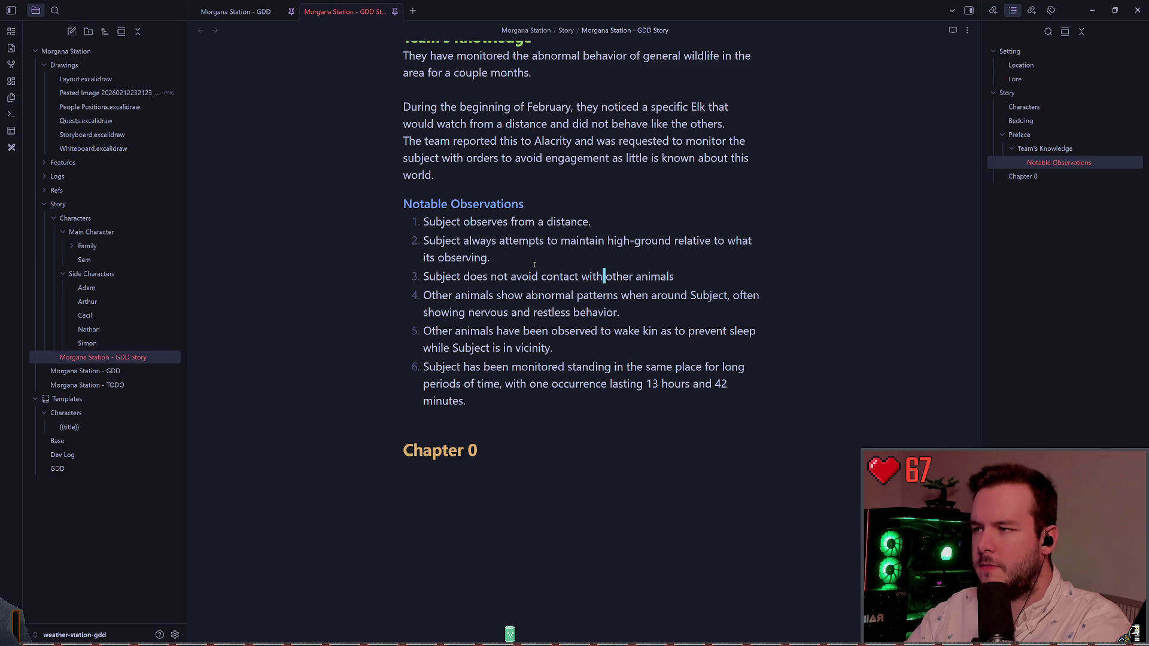
# Correct 'its' to 'it's' in item 2, then step down through items 3 and 4
pyautogui.hotkey('ctrl', 'Left')
pyautogui.press('Down')
pyautogui.press('Up')
pyautogui.hotkey('ctrl', 'Left')
pyautogui.hotkey('ctrl', 'Left')
pyautogui.press('b')
pyautogui.press('w')
pyautogui.press('w')
pyautogui.press('w')
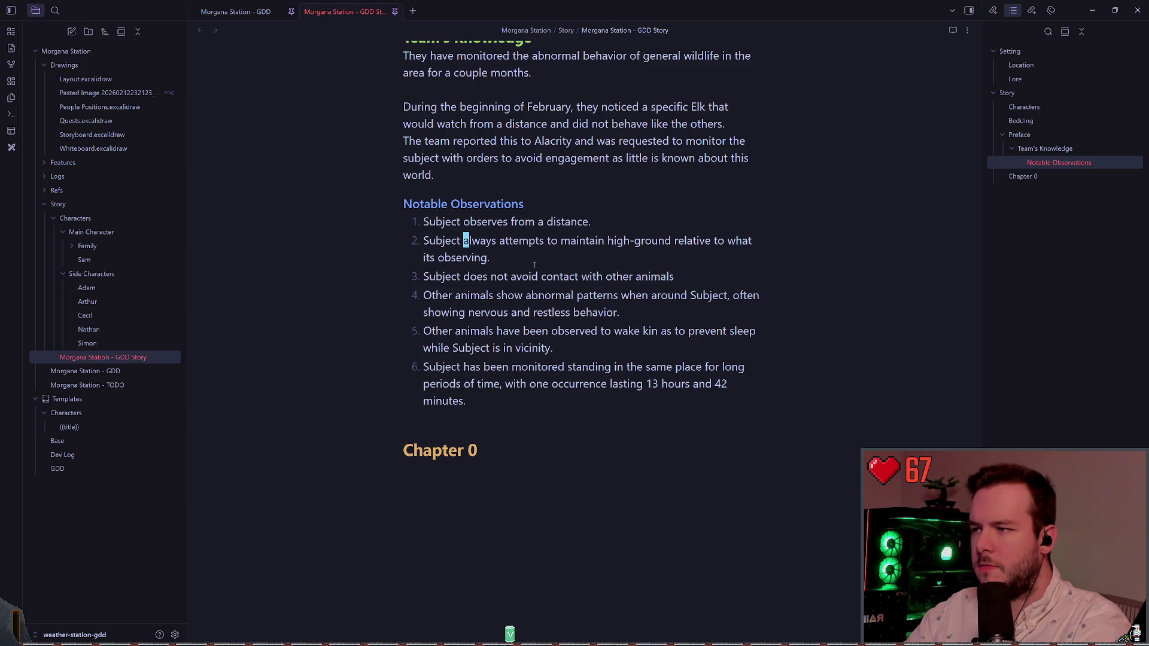
pyautogui.press('h')
pyautogui.press('h')
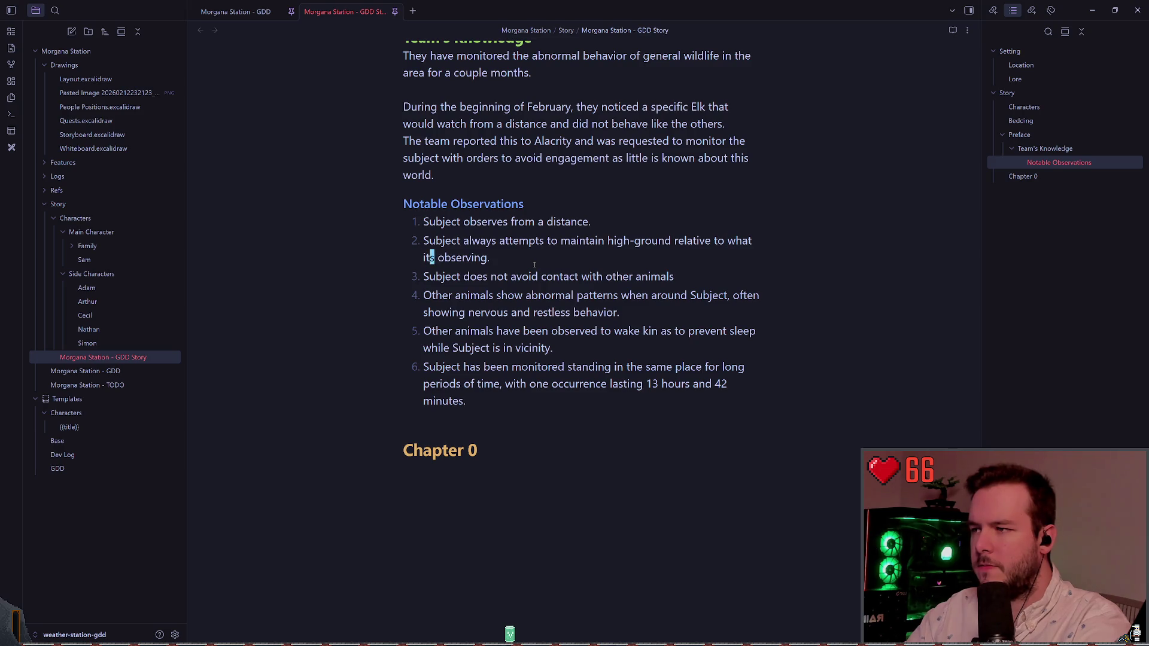
pyautogui.write("it'")
pyautogui.press('Escape')
pyautogui.press('j')
pyautogui.press('$')
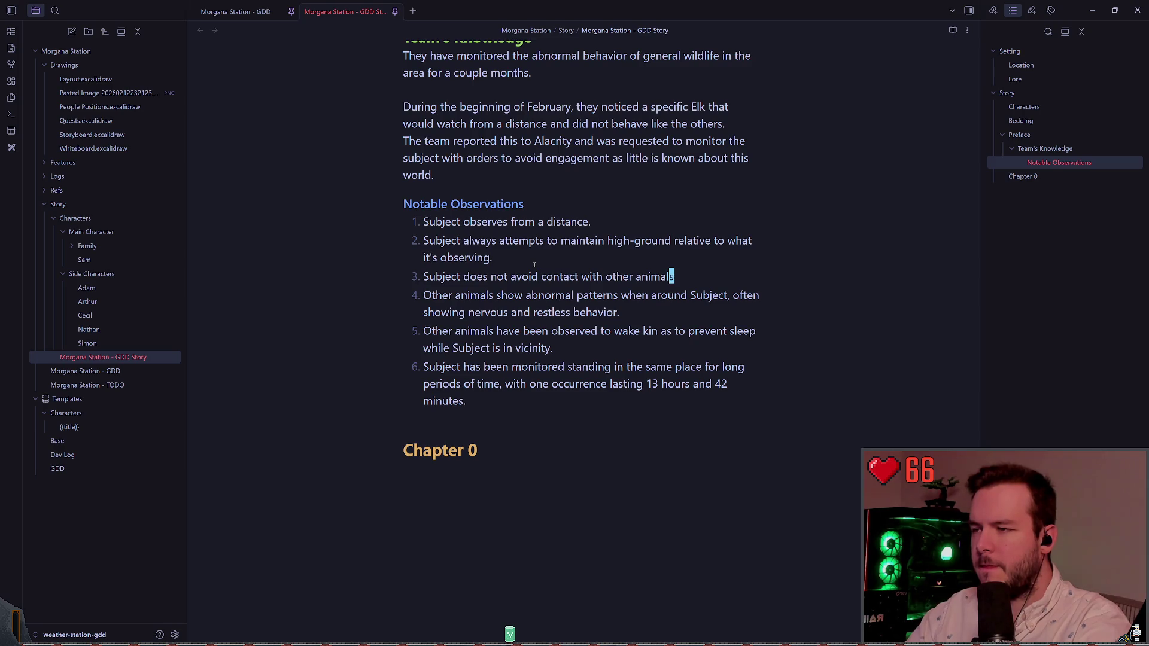
pyautogui.press('b')
pyautogui.press('b')
pyautogui.press('b')
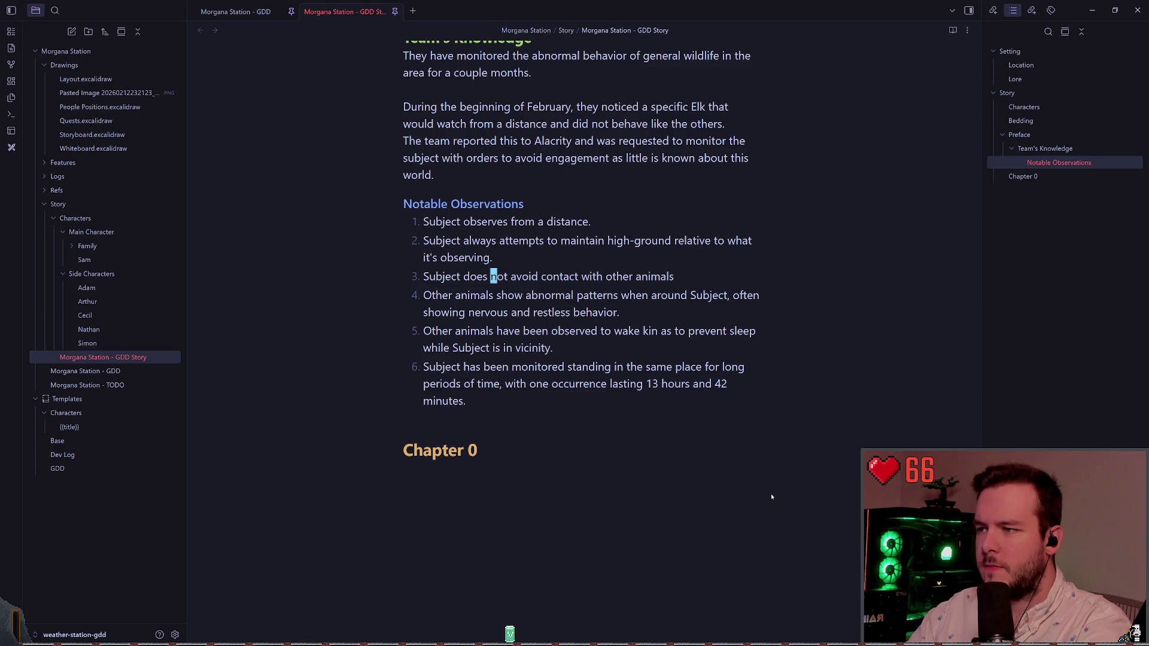
pyautogui.press('j')
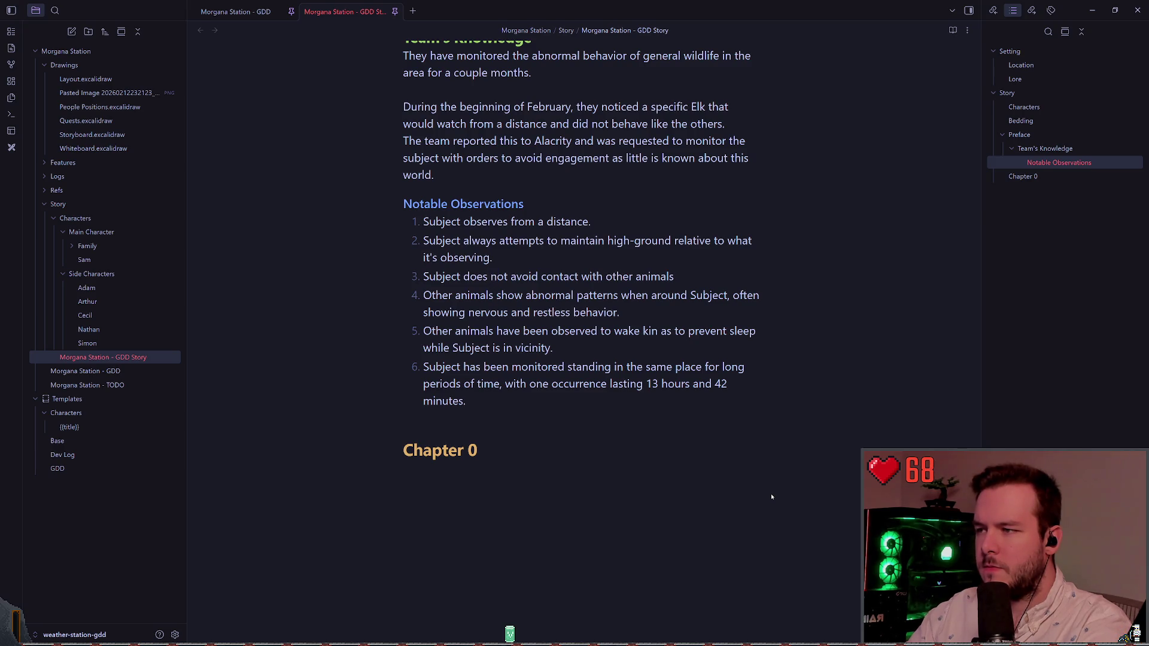
# Try renumbering the heading to Chapter 1, undo it, then append '- The' to Chapter 0
pyautogui.press('j')
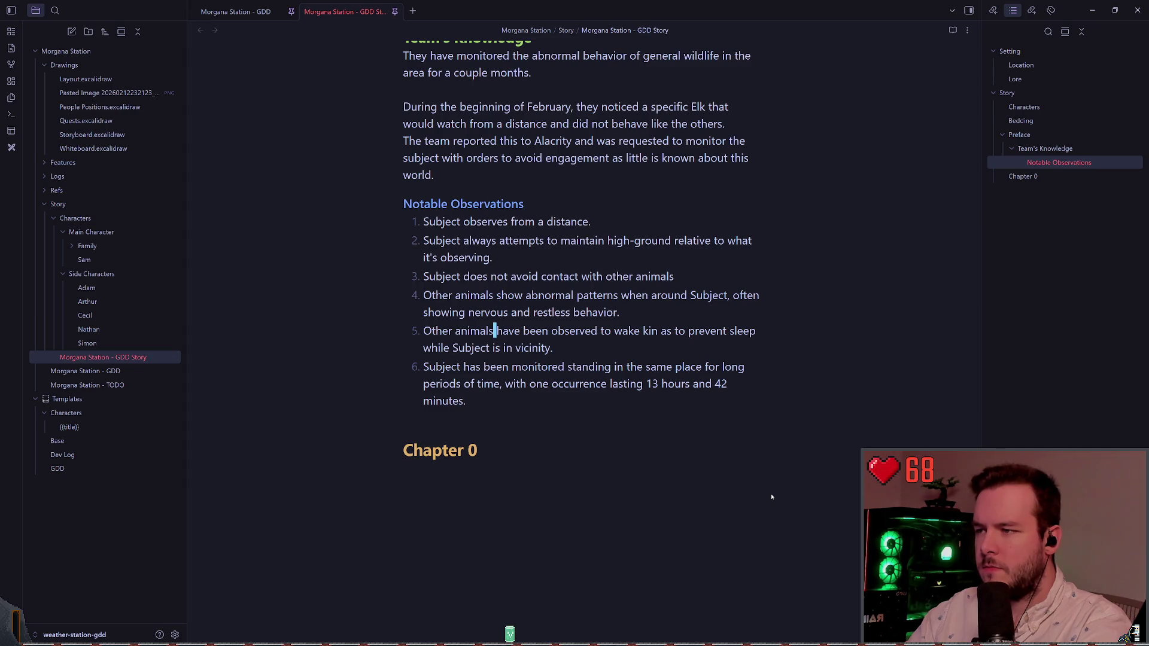
pyautogui.press('j')
pyautogui.press('j')
pyautogui.press('j')
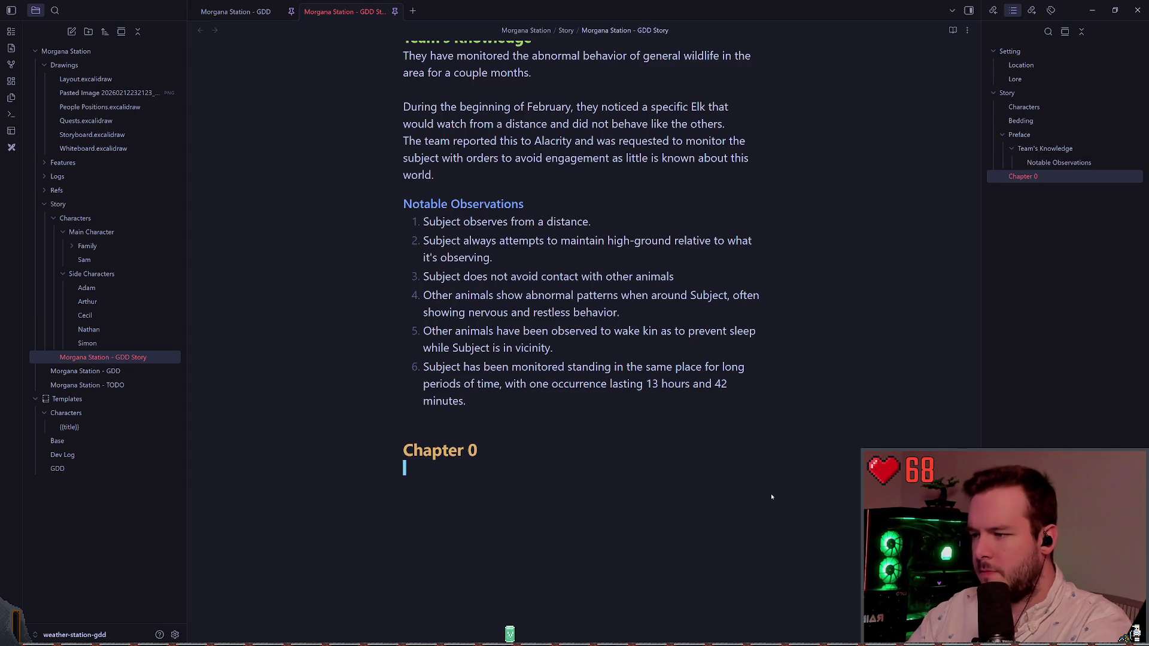
pyautogui.press('z')
pyautogui.press('z')
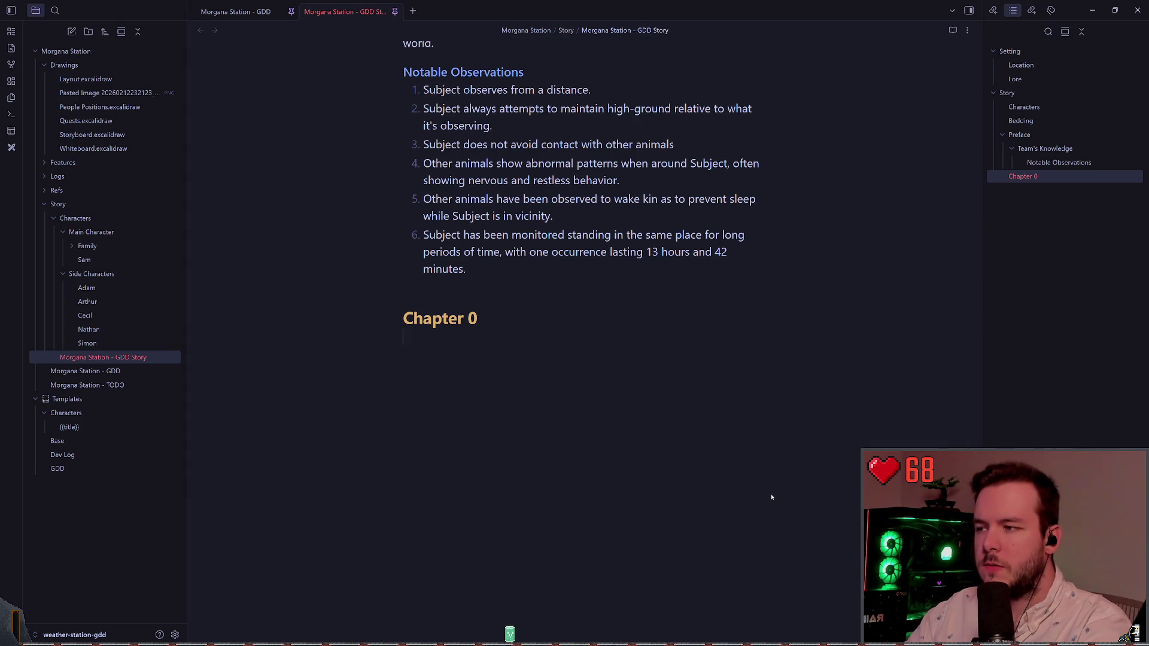
pyautogui.press('BackSpace')
pyautogui.press('BackSpace')
pyautogui.write('1')
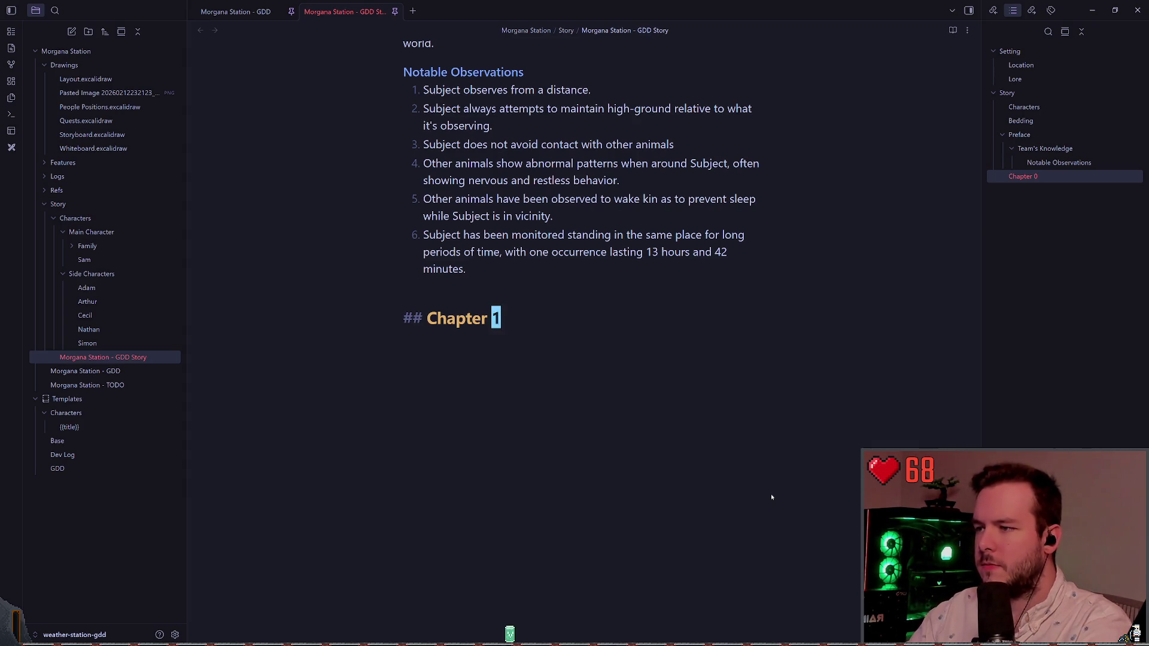
pyautogui.press('Return')
pyautogui.press('Return')
pyautogui.hotkey('ctrl', 'z')
pyautogui.hotkey('ctrl', 'z')
pyautogui.hotkey('ctrl', 'z')
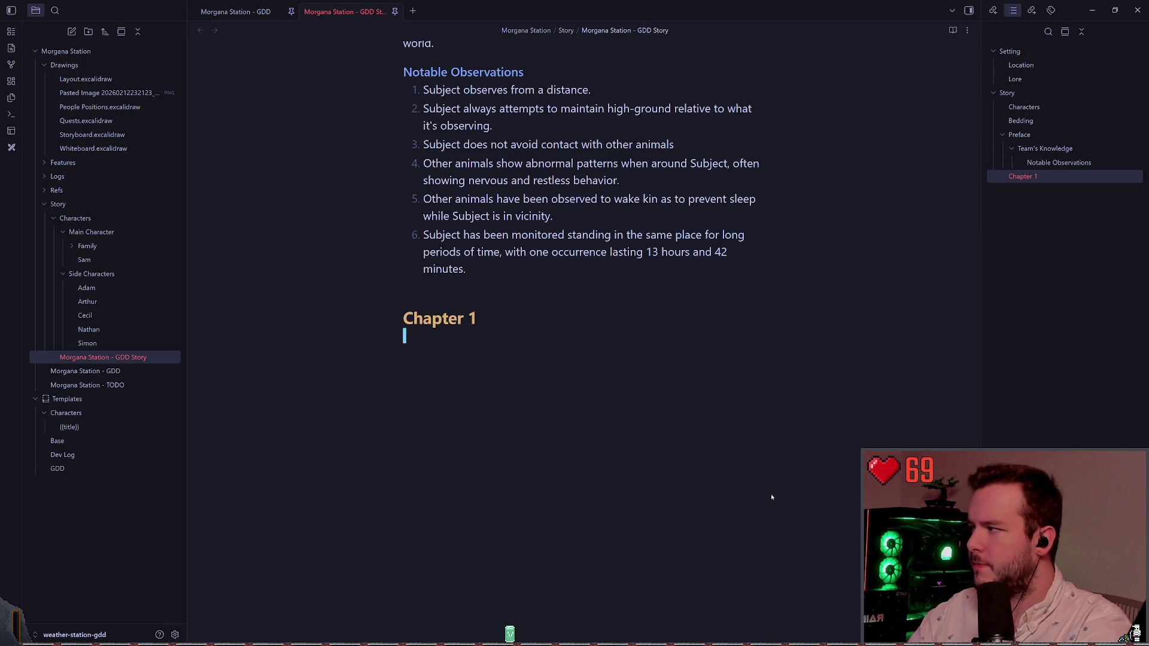
pyautogui.hotkey('ctrl', 'z')
pyautogui.hotkey('ctrl', 'z')
pyautogui.hotkey('ctrl', 'z')
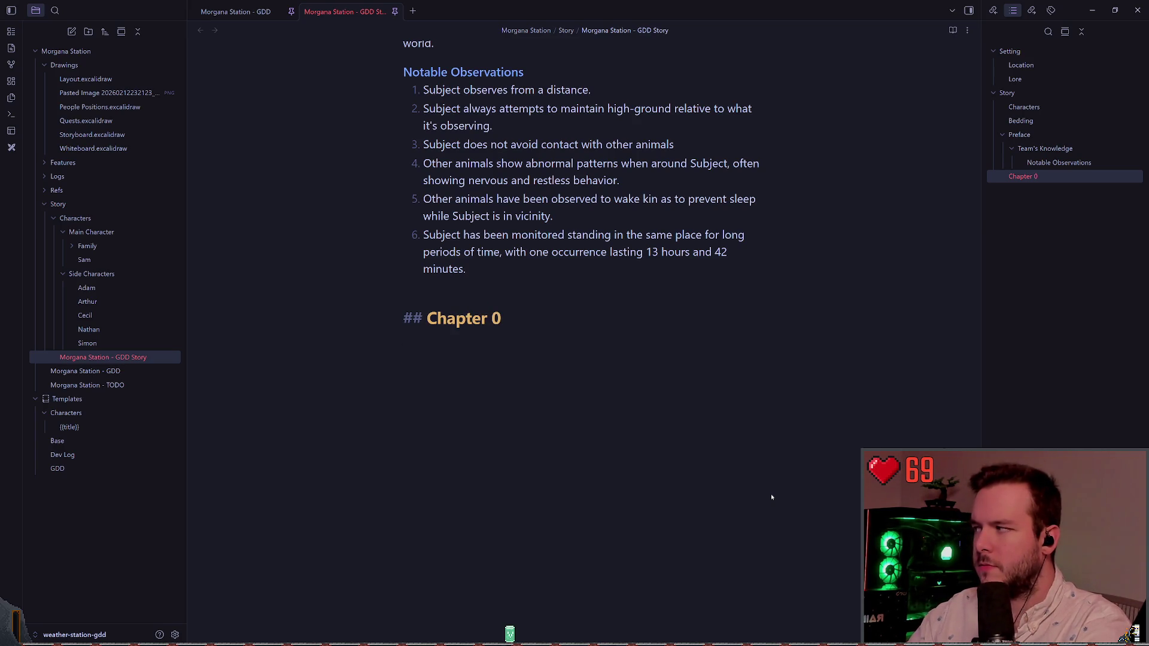
pyautogui.press('End')
pyautogui.write('- ')
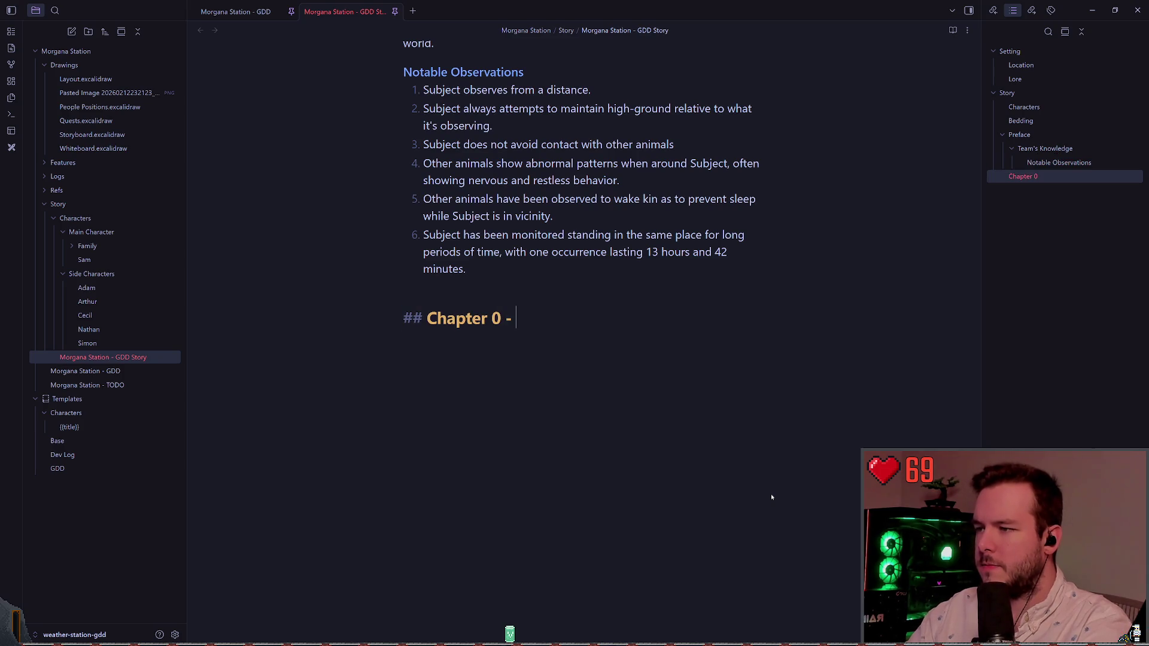
pyautogui.write('Th')
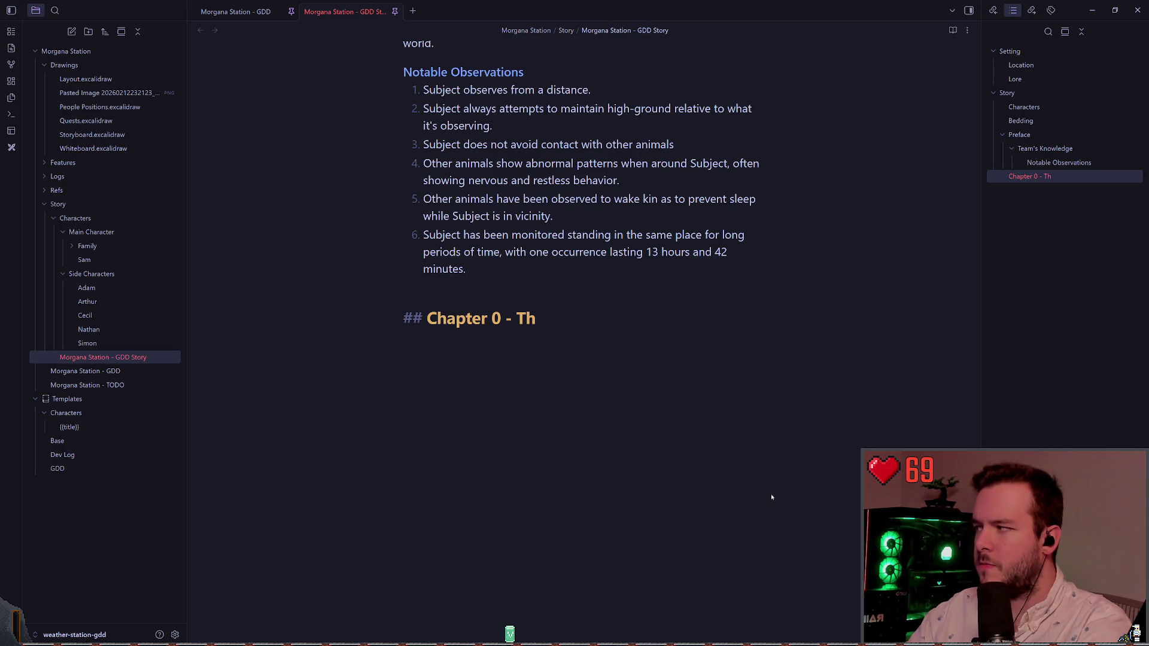
pyautogui.write('e')
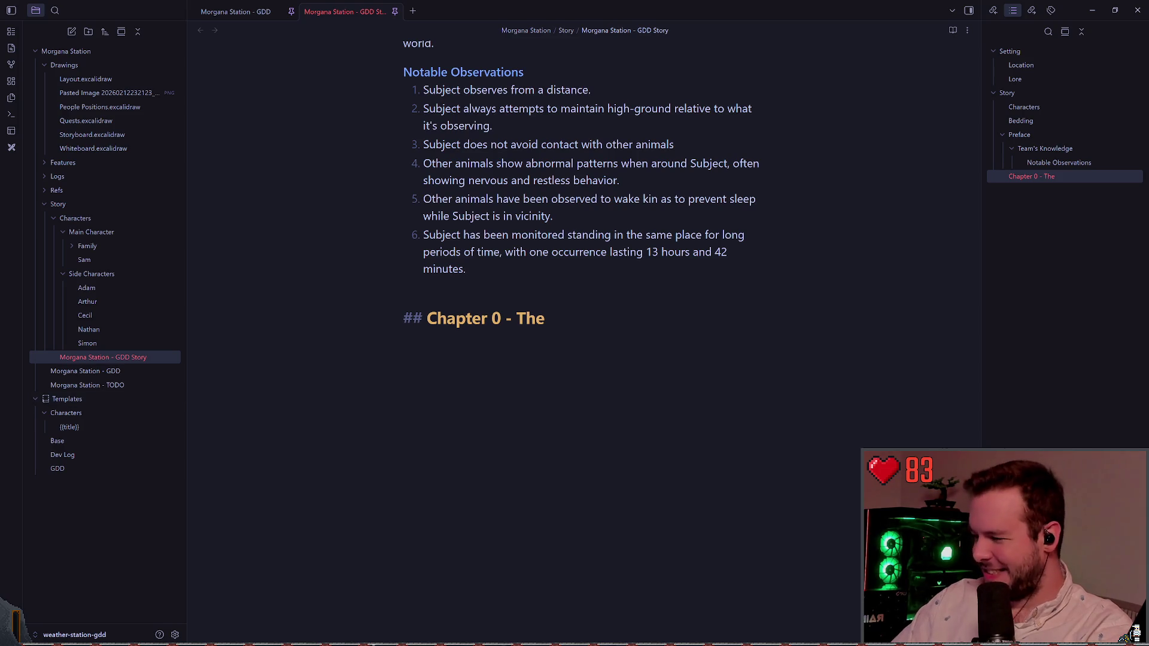
# Switch away from the note, leaving the heading as 'Chapter 0 - The'
pyautogui.hotkey('alt', 'Tab')
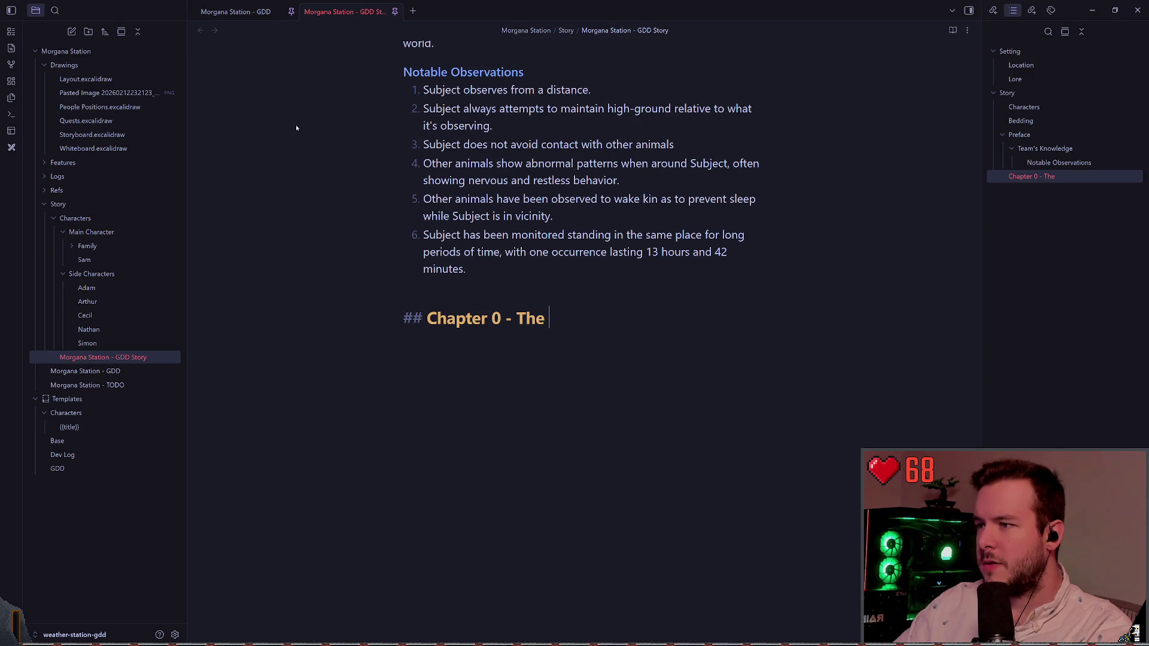
# Add a line below, then return the caret to the end of '## Chapter 0 - The'
pyautogui.press('Return')
pyautogui.click(606, 323)
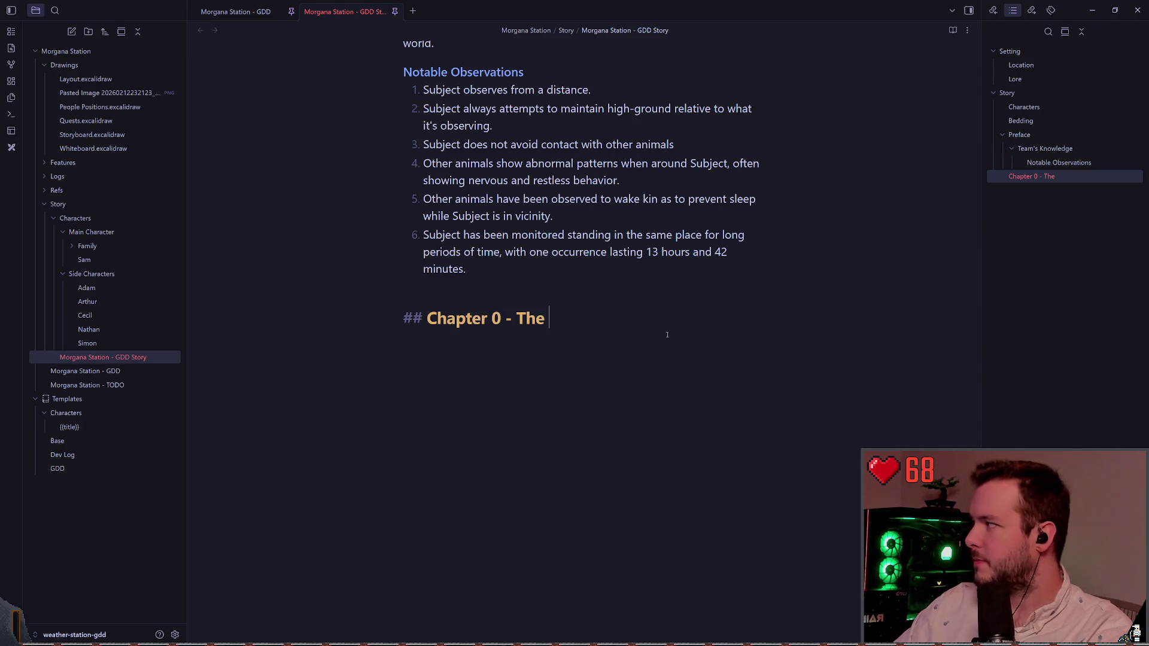
pyautogui.click(647, 331)
pyautogui.click(645, 325)
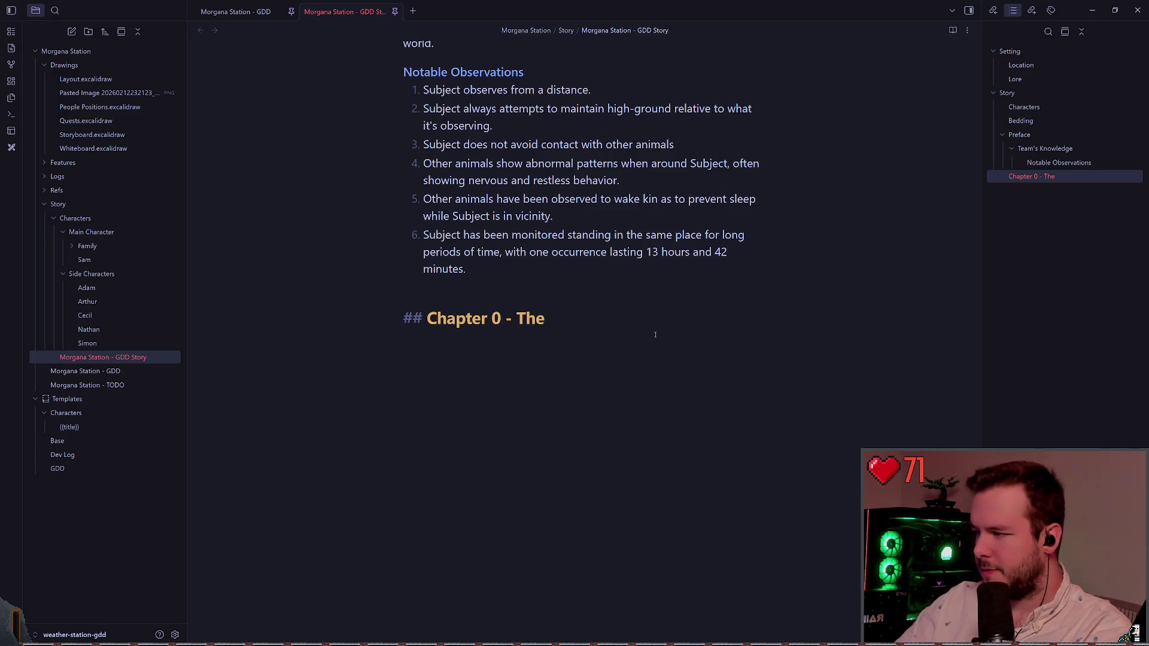
# Duplicate the Chapter 0 heading line and retitle the copy 'The Arrival'
pyautogui.hotkey('shift', 'Home')
pyautogui.hotkey('ctrl', 'c')
pyautogui.press('End')
pyautogui.press('Return')
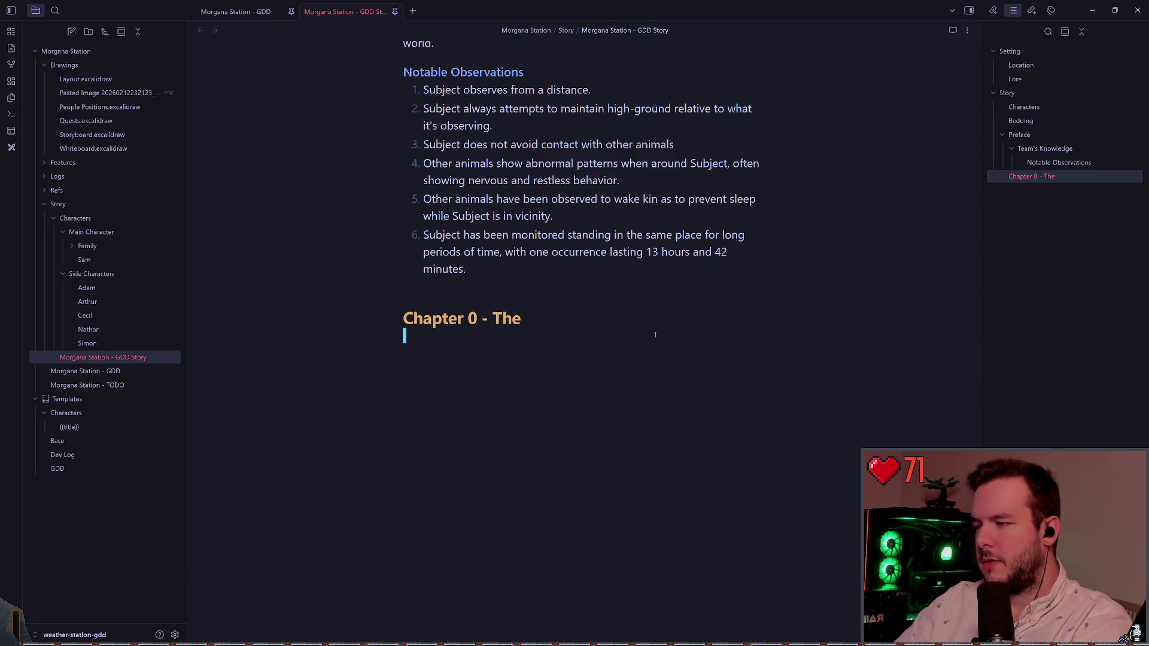
pyautogui.hotkey('ctrl', 'v')
pyautogui.press('BackSpace')
pyautogui.press('BackSpace')
pyautogui.press('BackSpace')
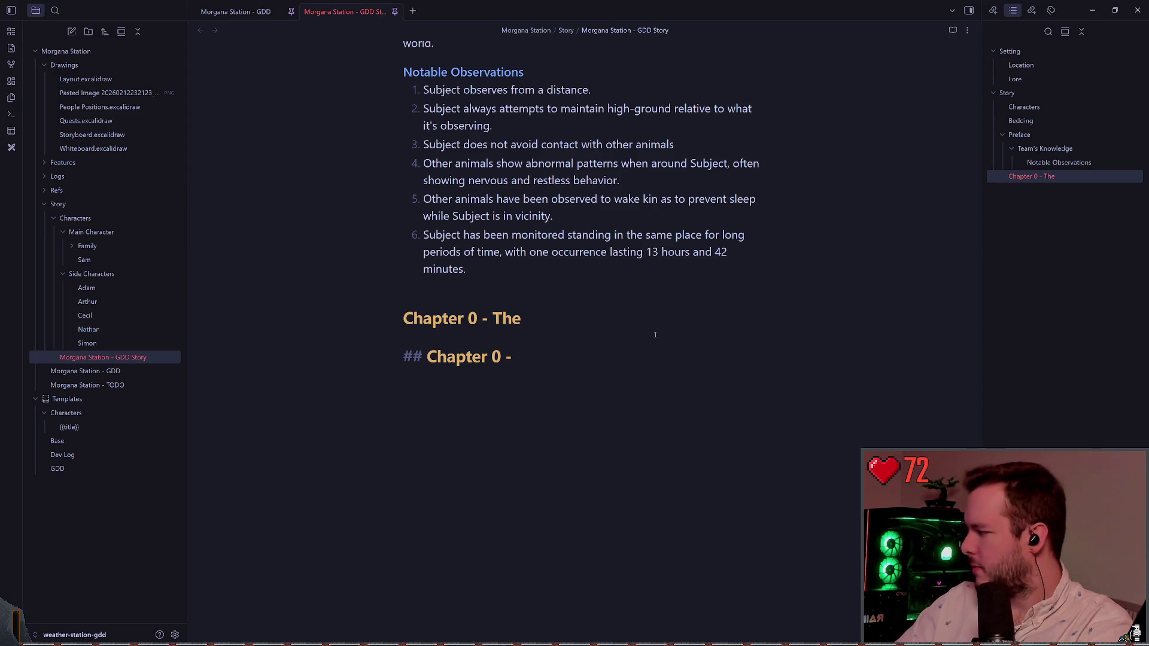
pyautogui.write(' The Arrival')
# Remove the stray blank line and renumber the Arrival heading to Chapter 1
pyautogui.press('Up')
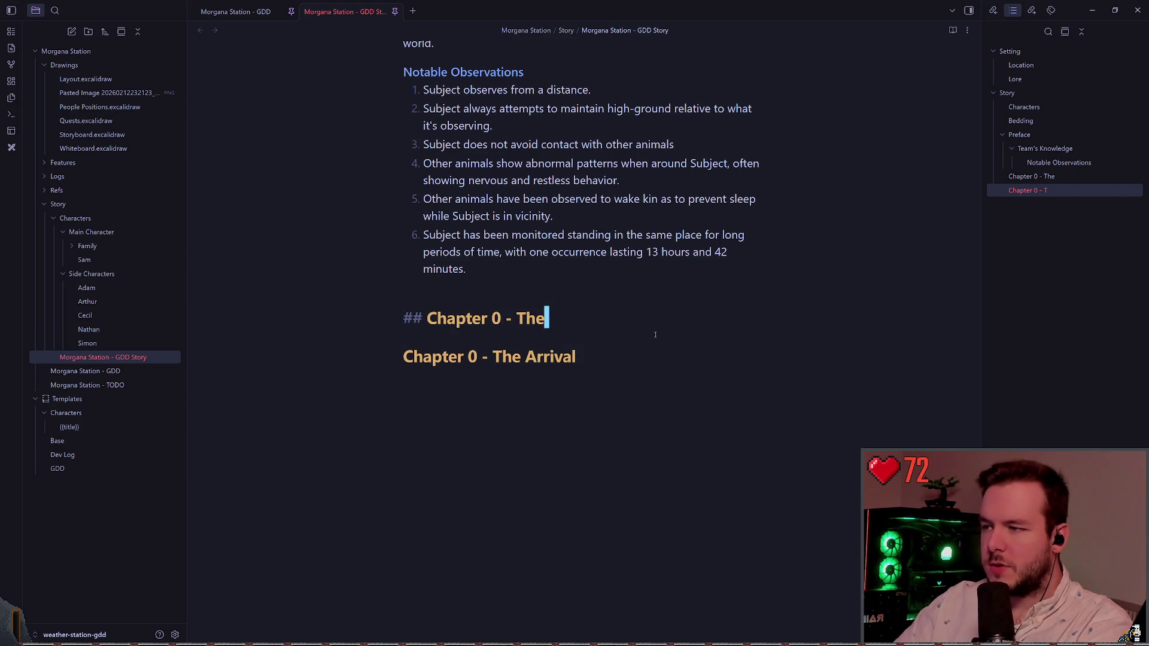
pyautogui.press('Return')
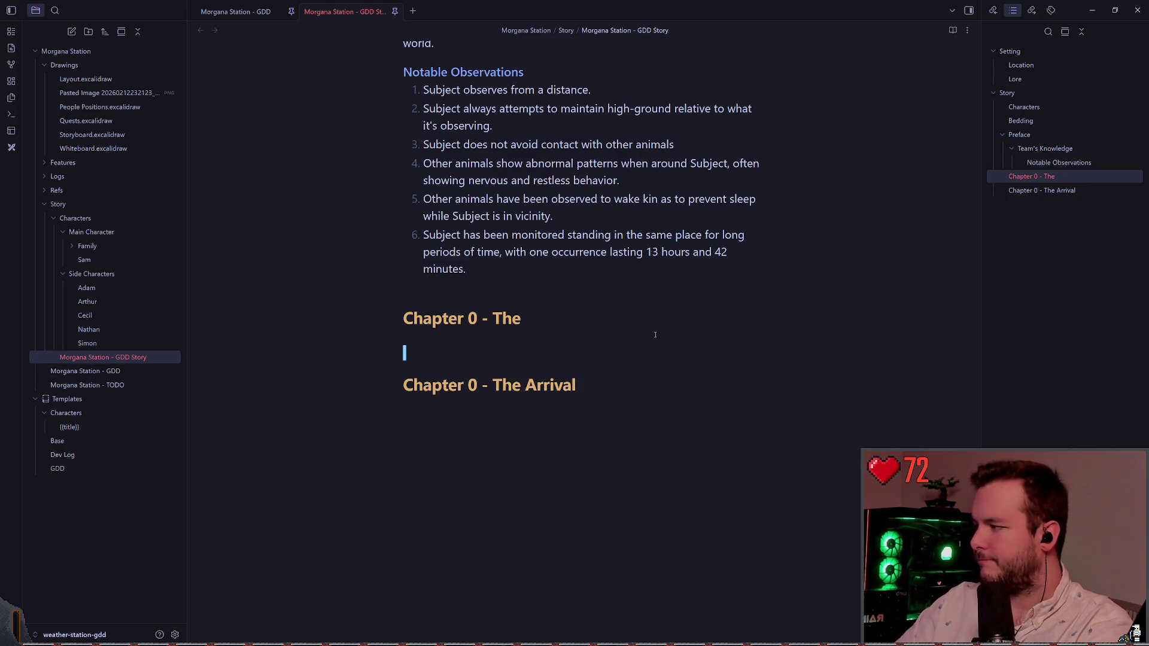
pyautogui.press('d')
pyautogui.press('d')
pyautogui.press('w')
pyautogui.press('w')
pyautogui.press('l')
pyautogui.press('h')
pyautogui.press('r')
pyautogui.press('1')
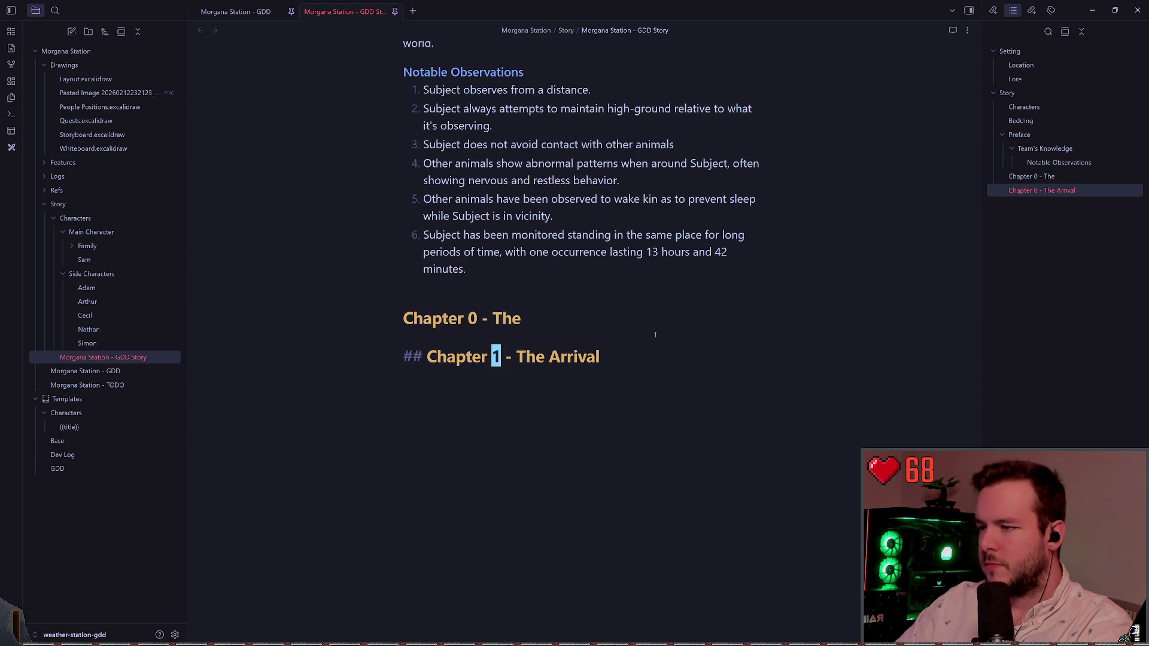
# Retitle the original heading 'Chapter 0 - The Accident' and place the caret on 'Accident'
pyautogui.press('k')
pyautogui.press('A')
pyautogui.press('BackSpace')
pyautogui.press('BackSpace')
pyautogui.press('BackSpace')
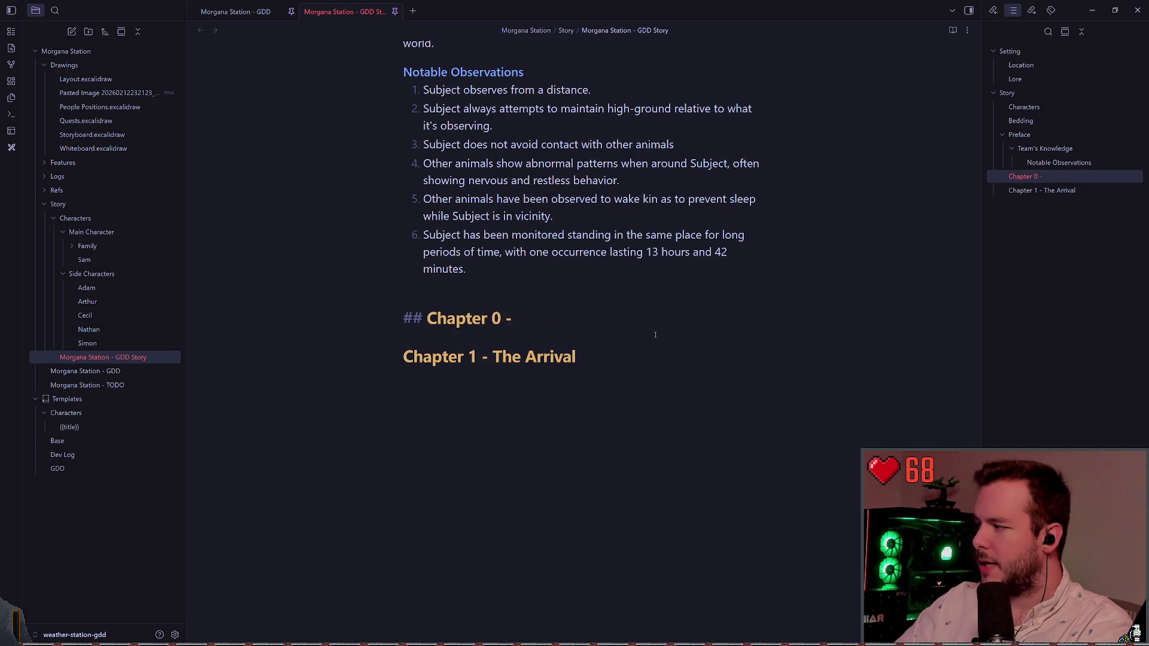
pyautogui.write('The Accident')
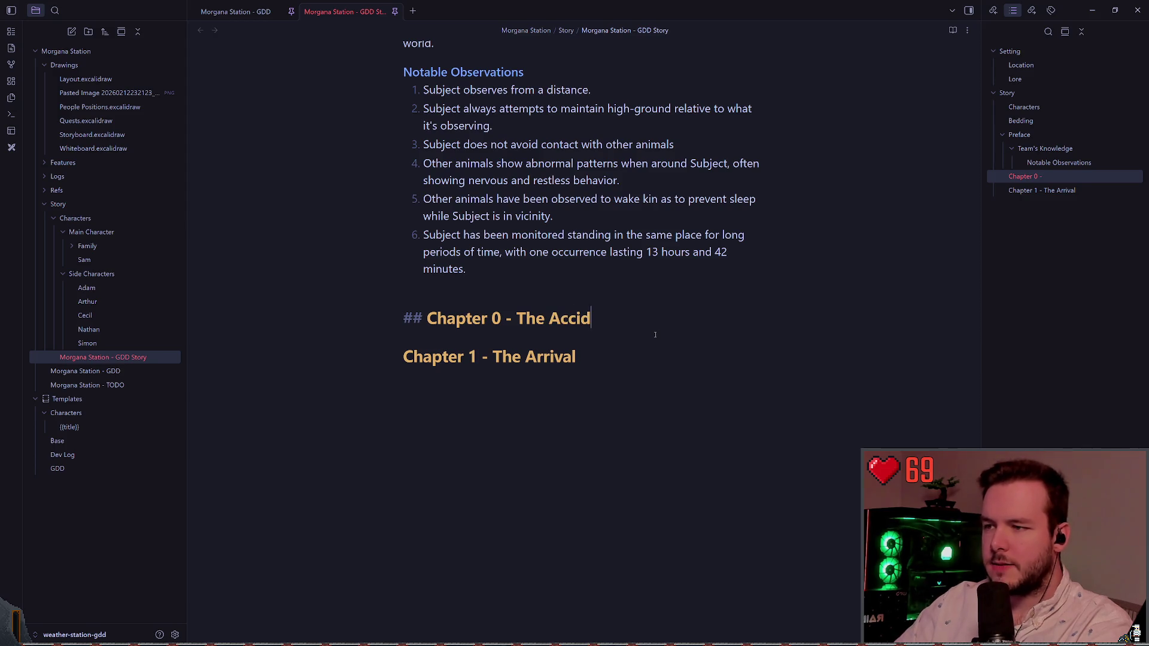
pyautogui.press('Escape')
pyautogui.press('b')
pyautogui.press('j')
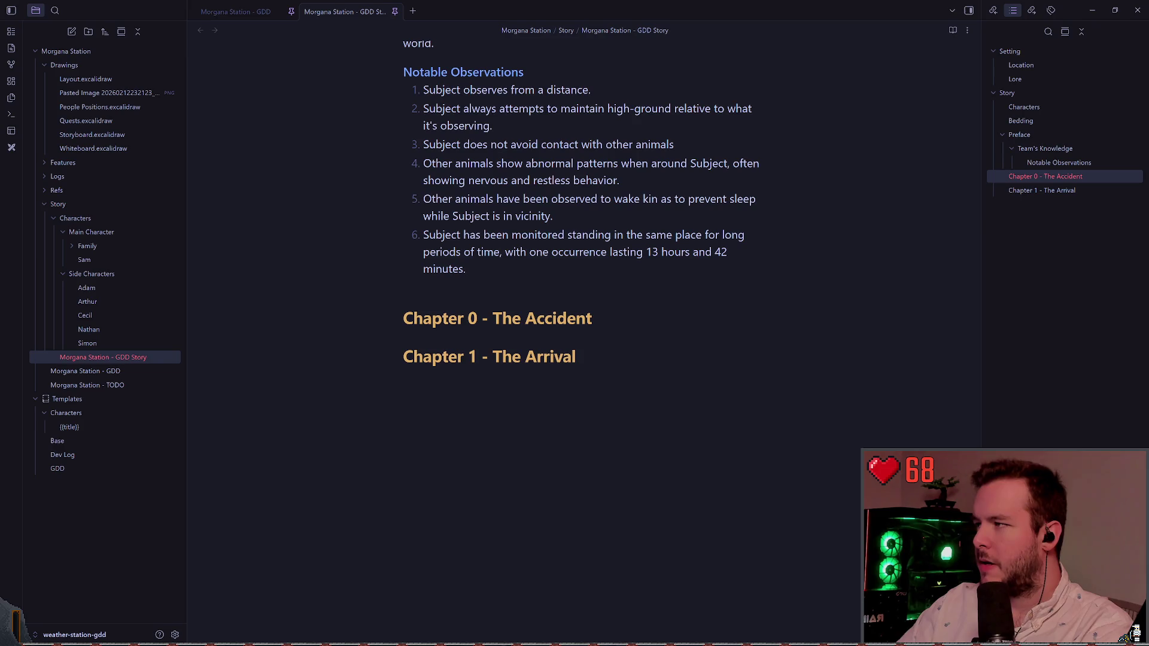
pyautogui.click(554, 318)
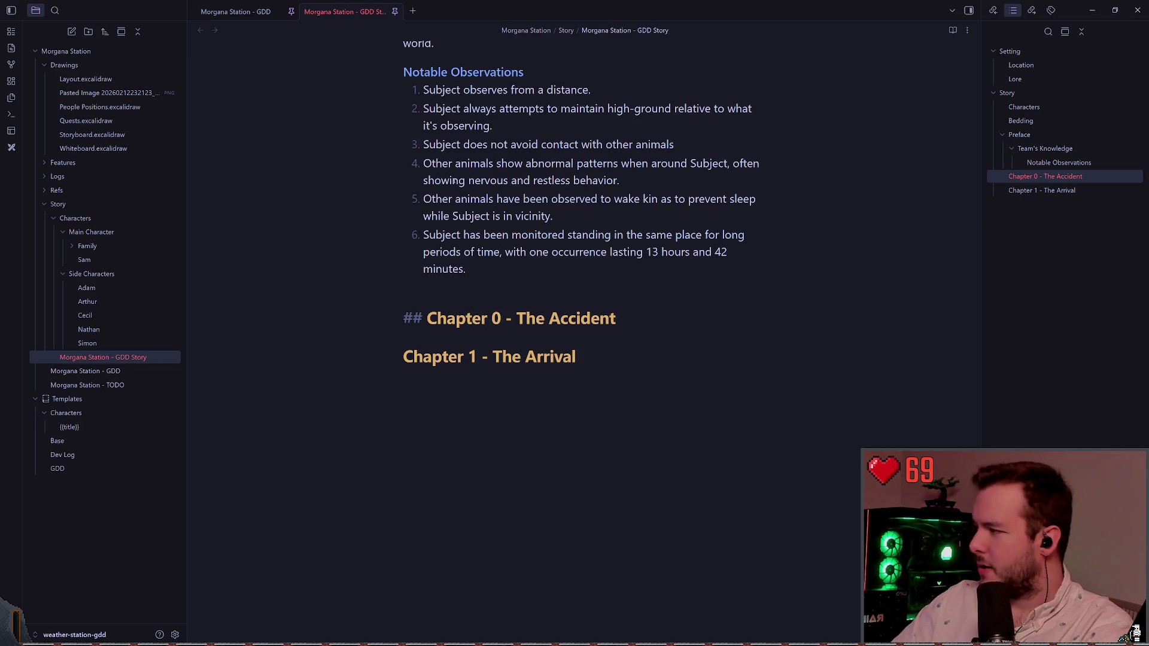
# Change the heading to 'Chapter 0 - The Incident', then hide Obsidian with Super+D
pyautogui.press('D')
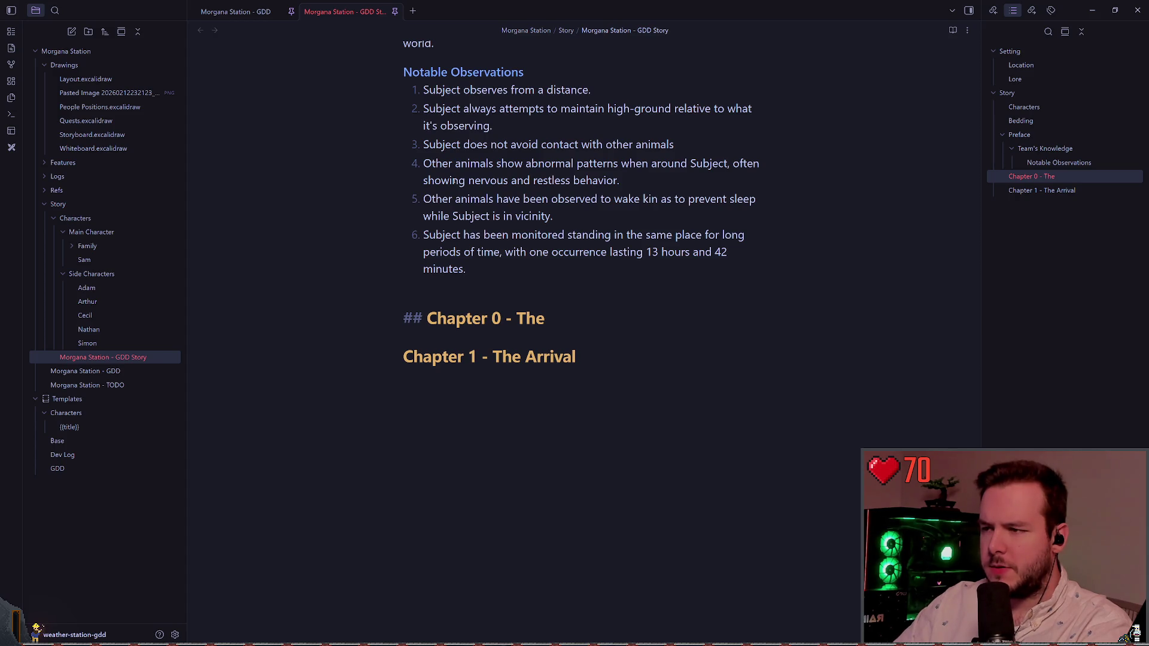
pyautogui.write('Incident')
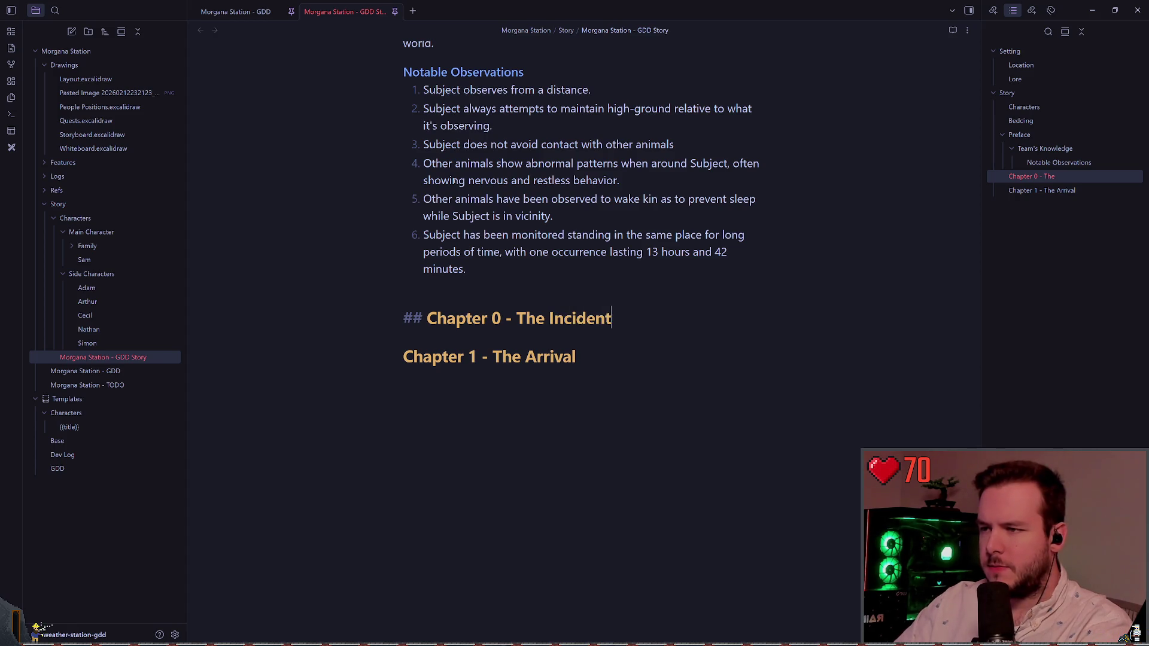
pyautogui.press('Return')
pyautogui.press('Return')
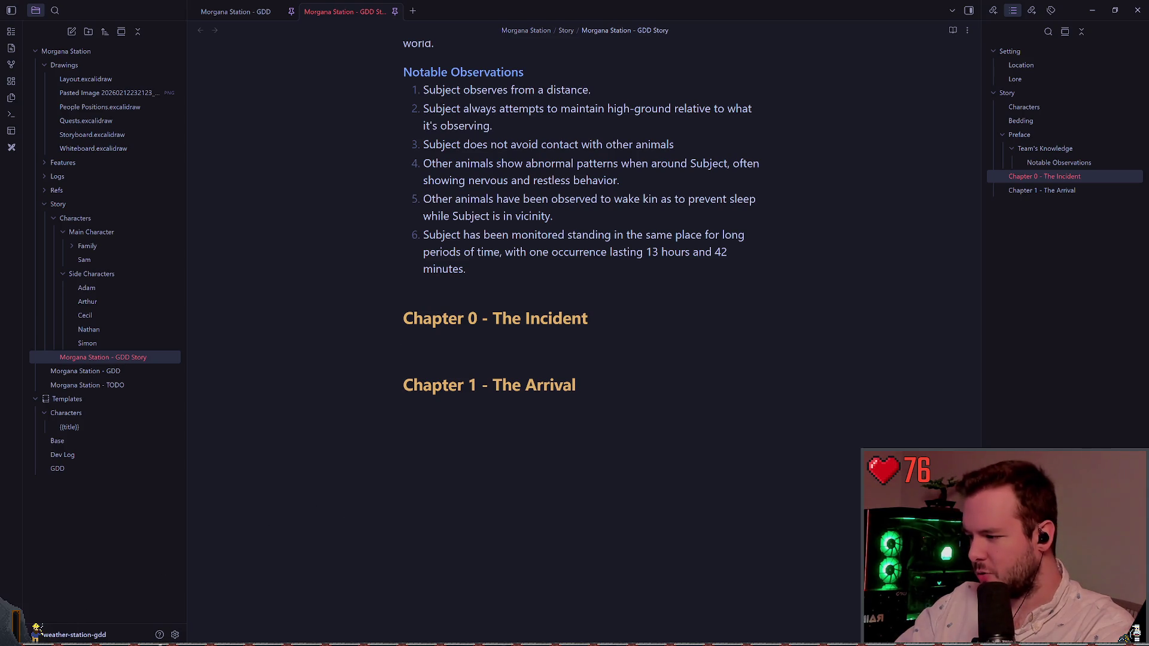
pyautogui.click(48, 625)
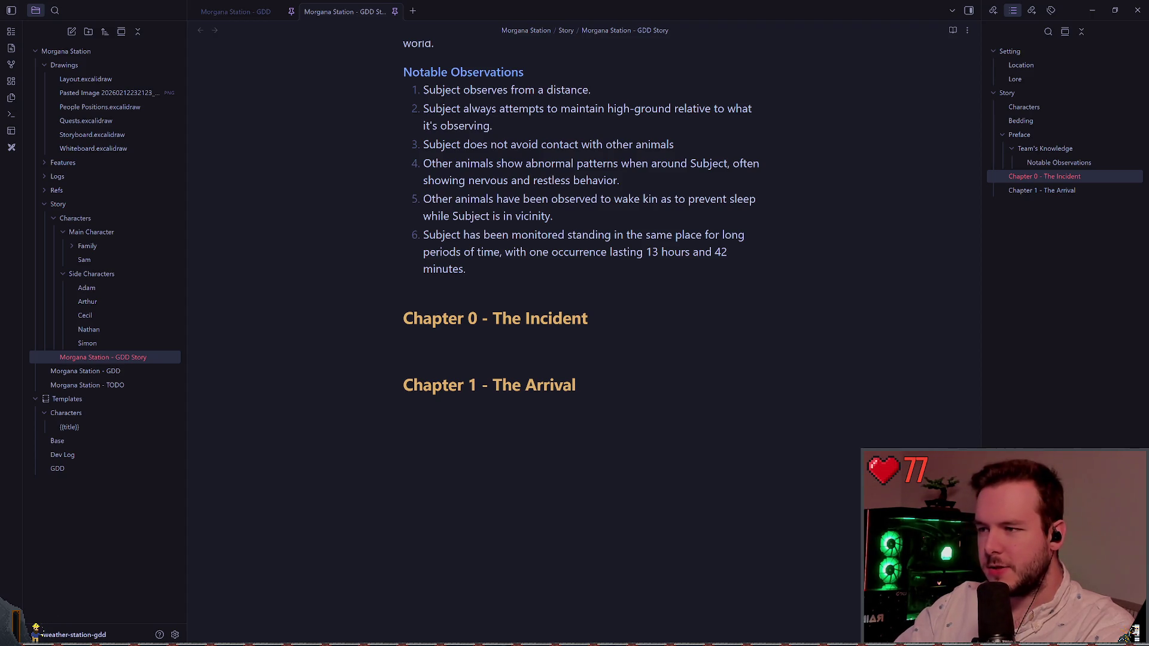
pyautogui.press('super+d')
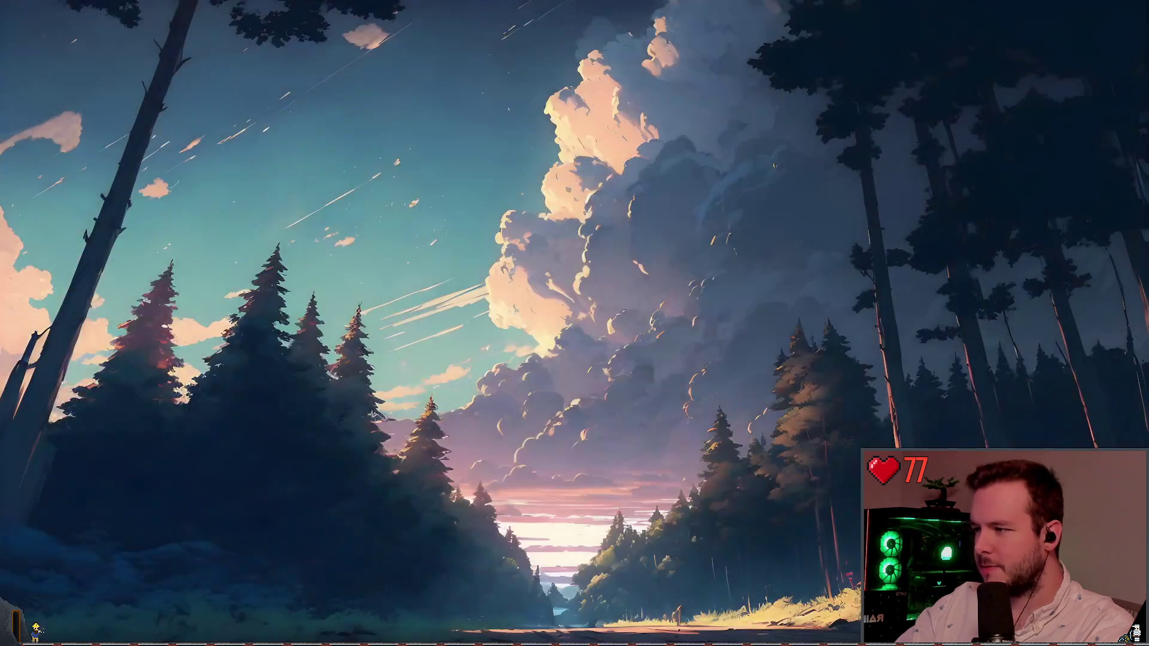
# Summon the dropdown PowerShell terminal with Super+`, hide and reopen it, then focus it
pyautogui.press('super+grave')
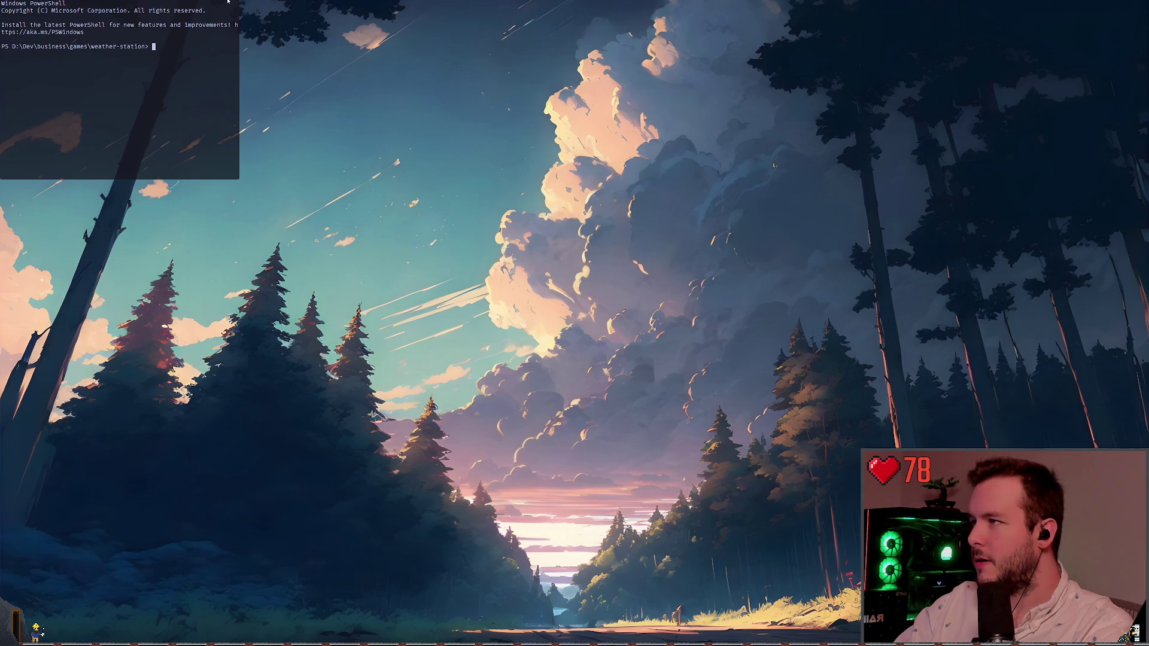
pyautogui.press('super+grave')
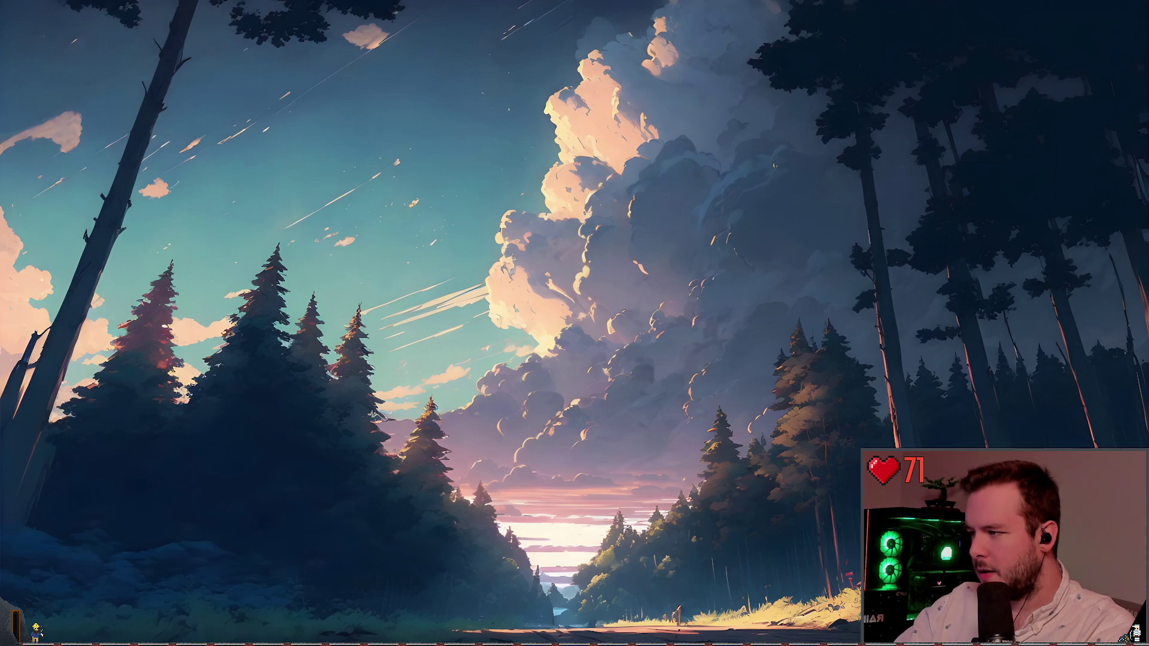
pyautogui.press('super+grave')
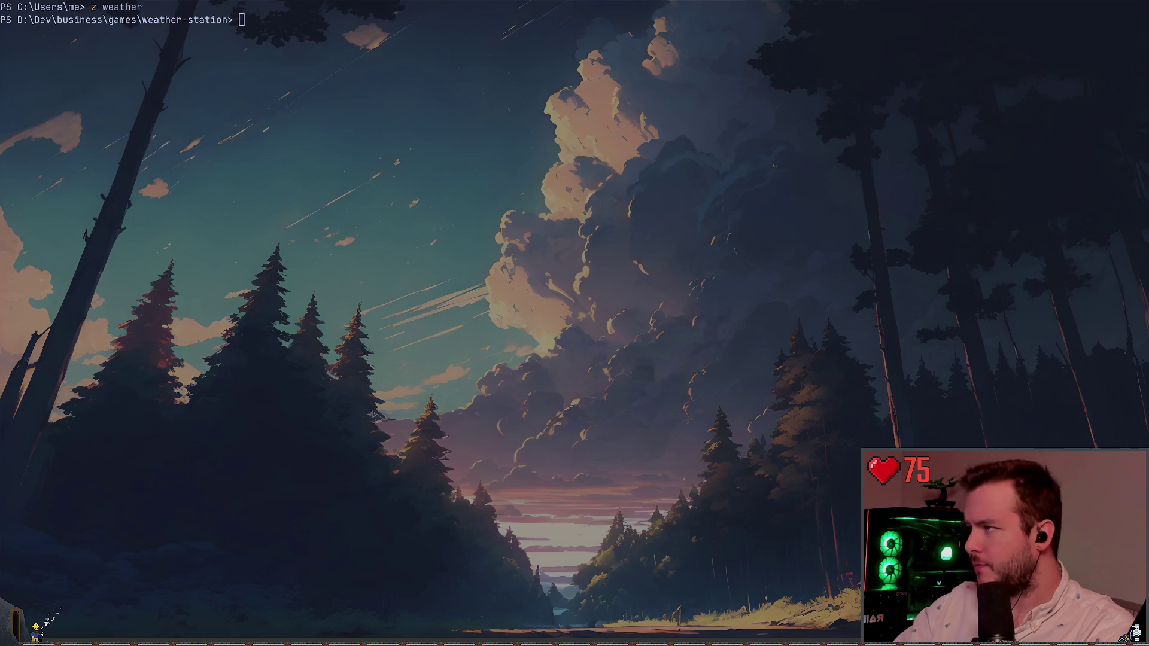
pyautogui.hotkey('alt', 'Tab')
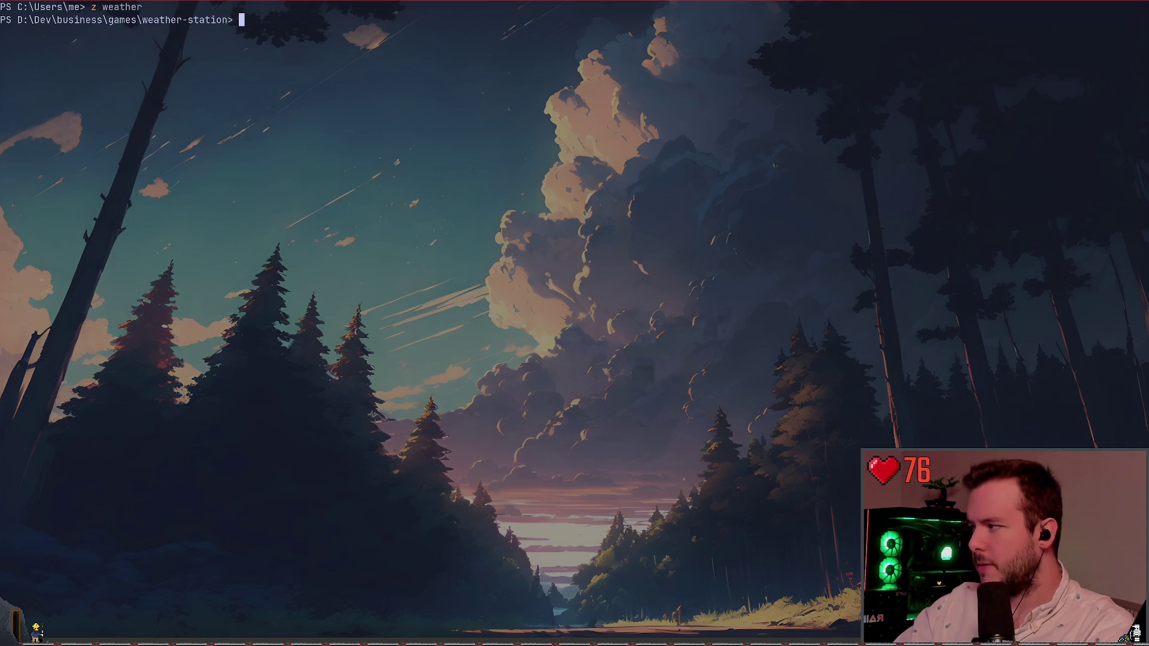
# Launch 'nvim .' in the project, restore the last session, and sync plugins in Lazy
pyautogui.write('nvim .')
pyautogui.press('Return')
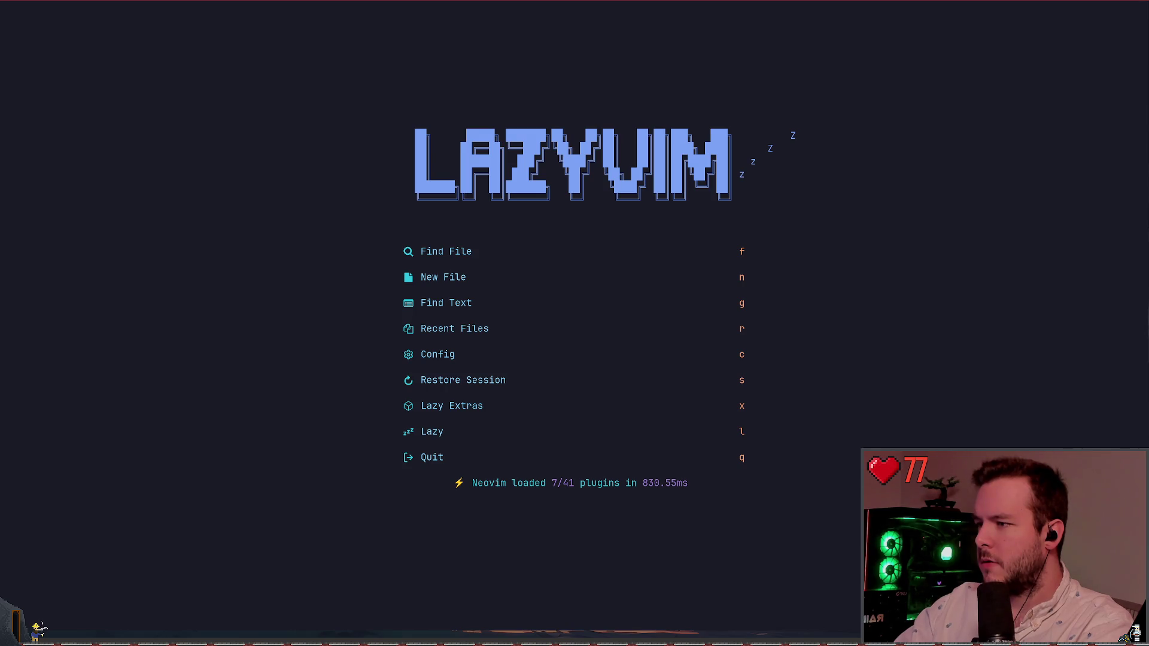
pyautogui.press('s')
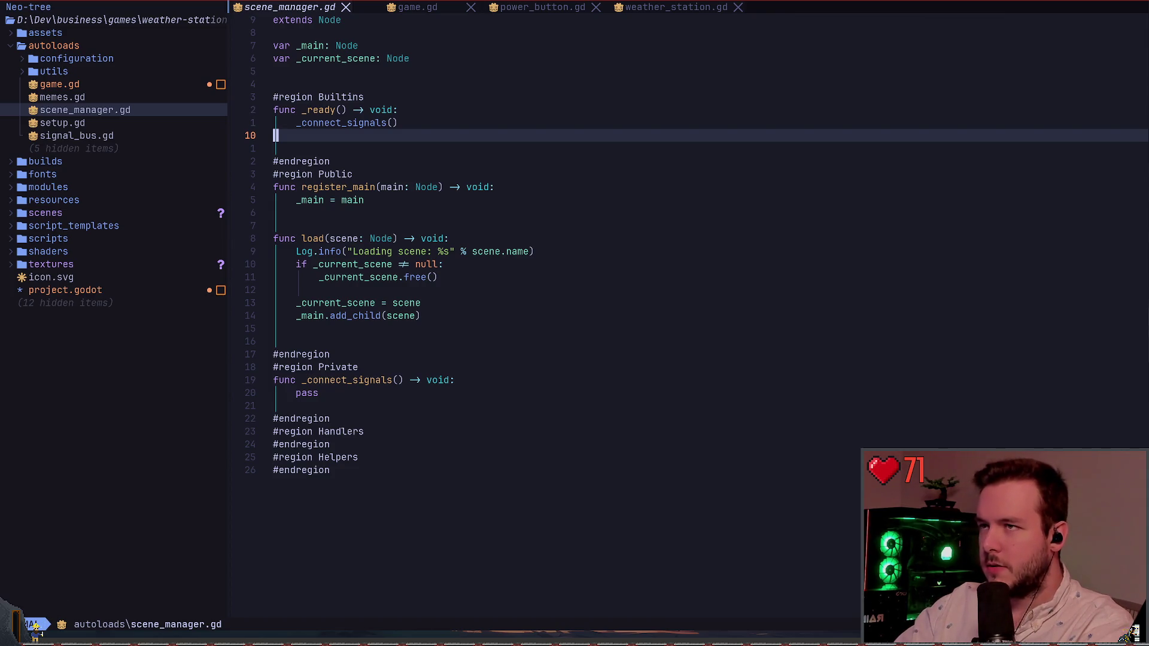
pyautogui.press('space')
pyautogui.press('l')
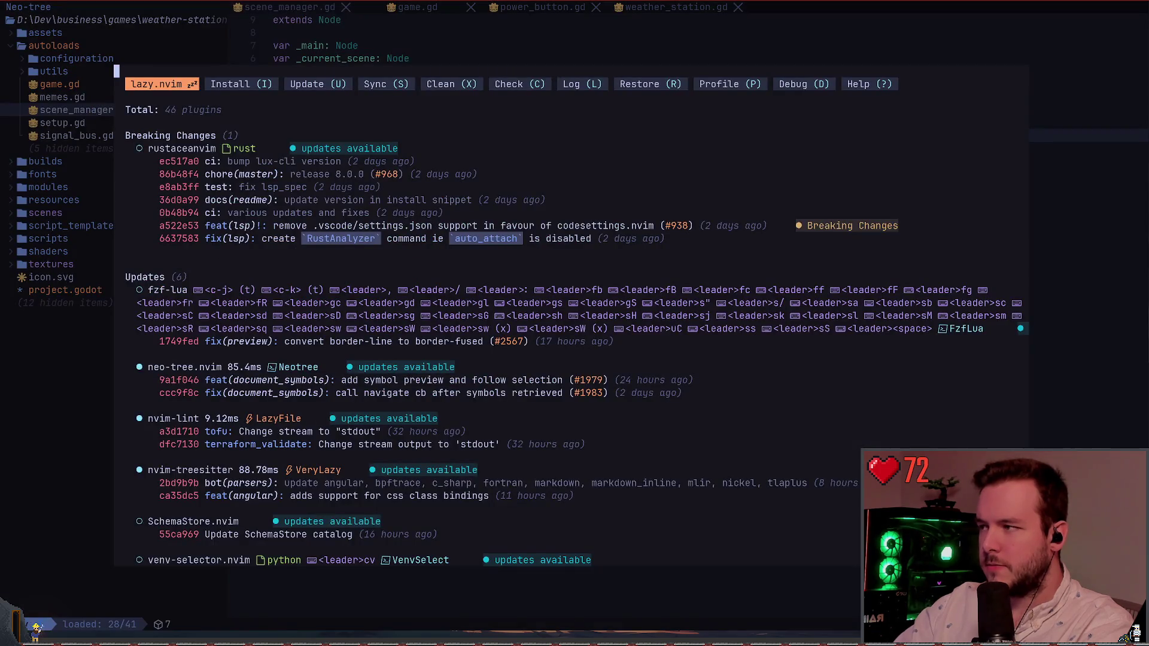
pyautogui.press('S')
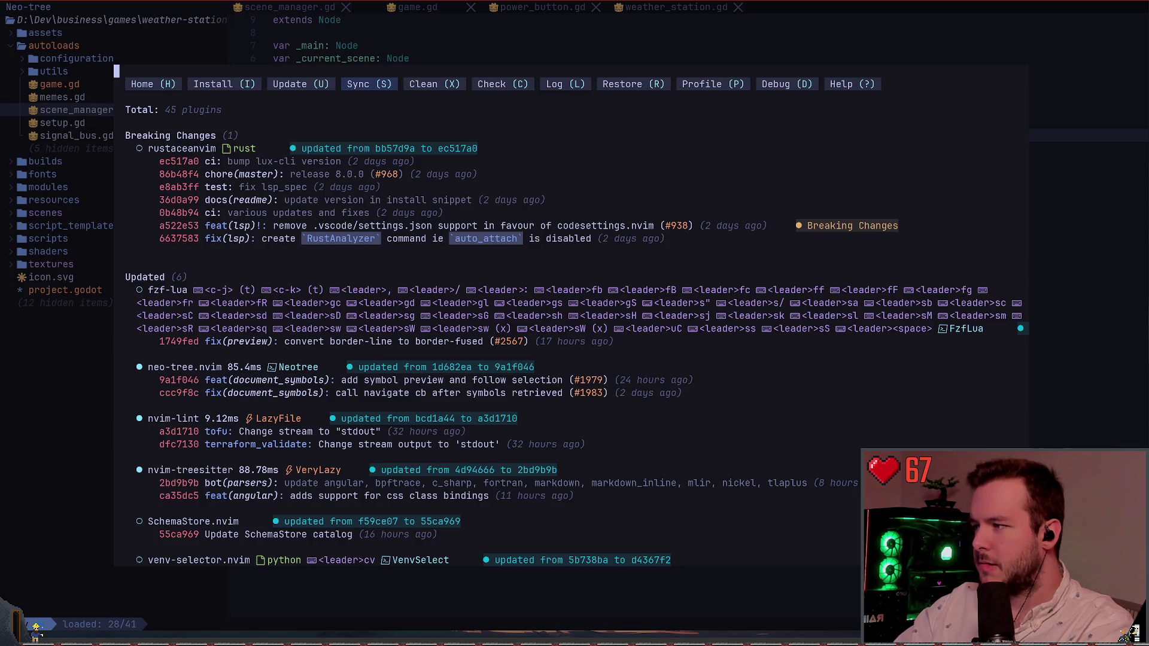
# Open and close the :Mason tool list, then quit Neovim
pyautogui.write('q:Ma')
pyautogui.press('Escape')
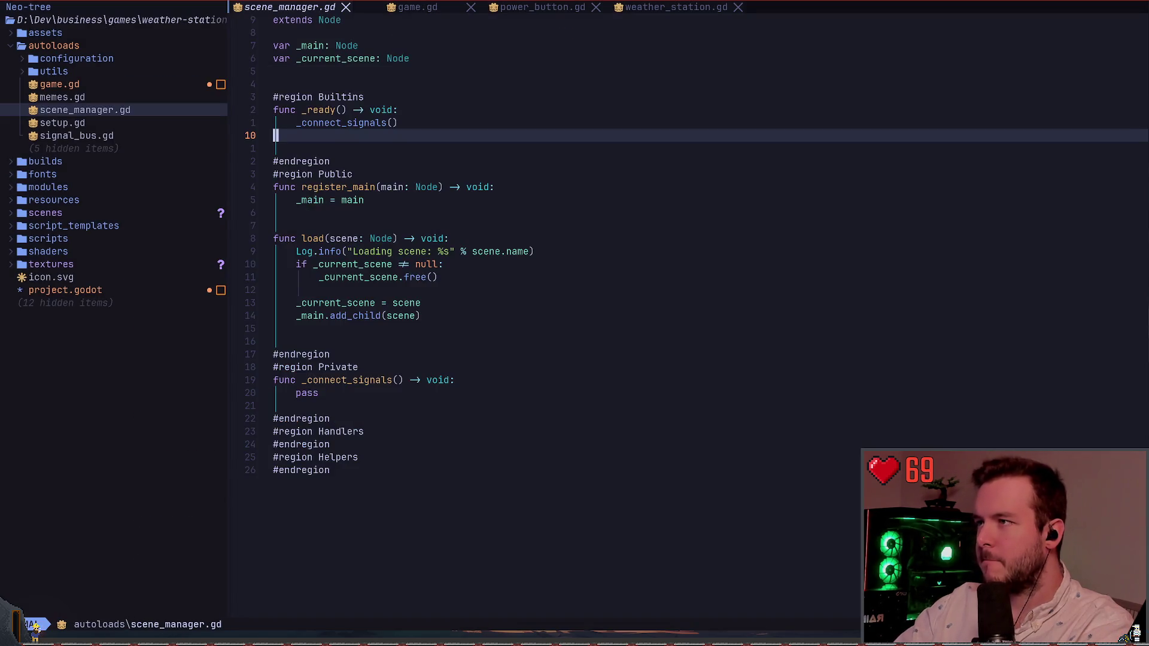
pyautogui.write(':Mason')
pyautogui.press('Return')
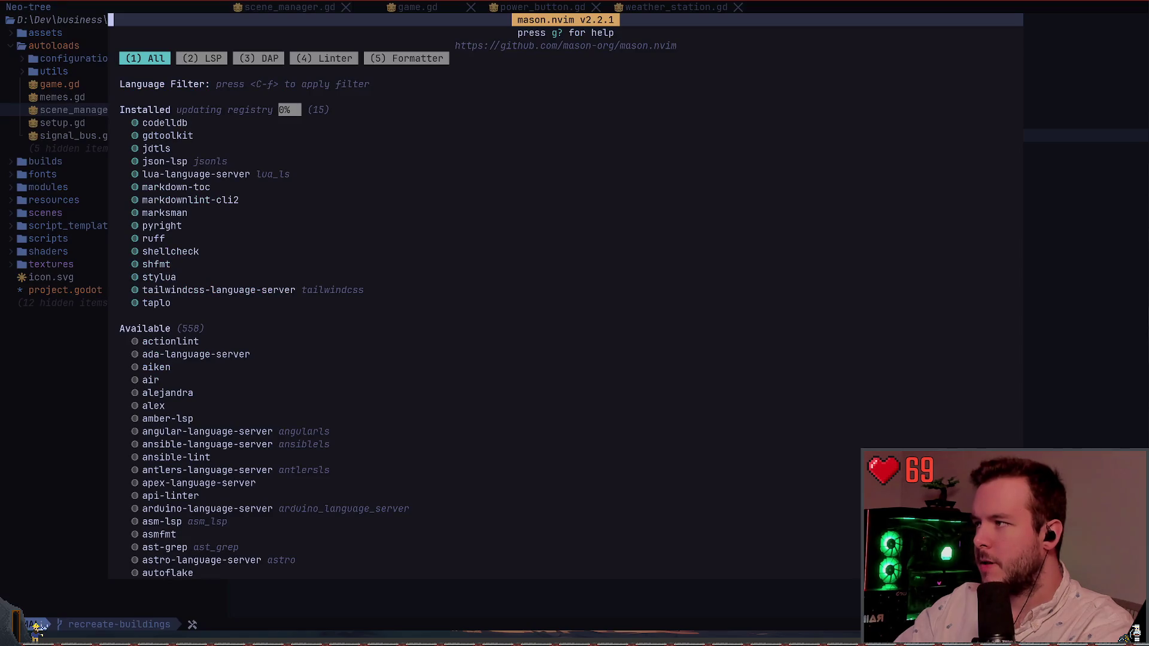
pyautogui.press('q')
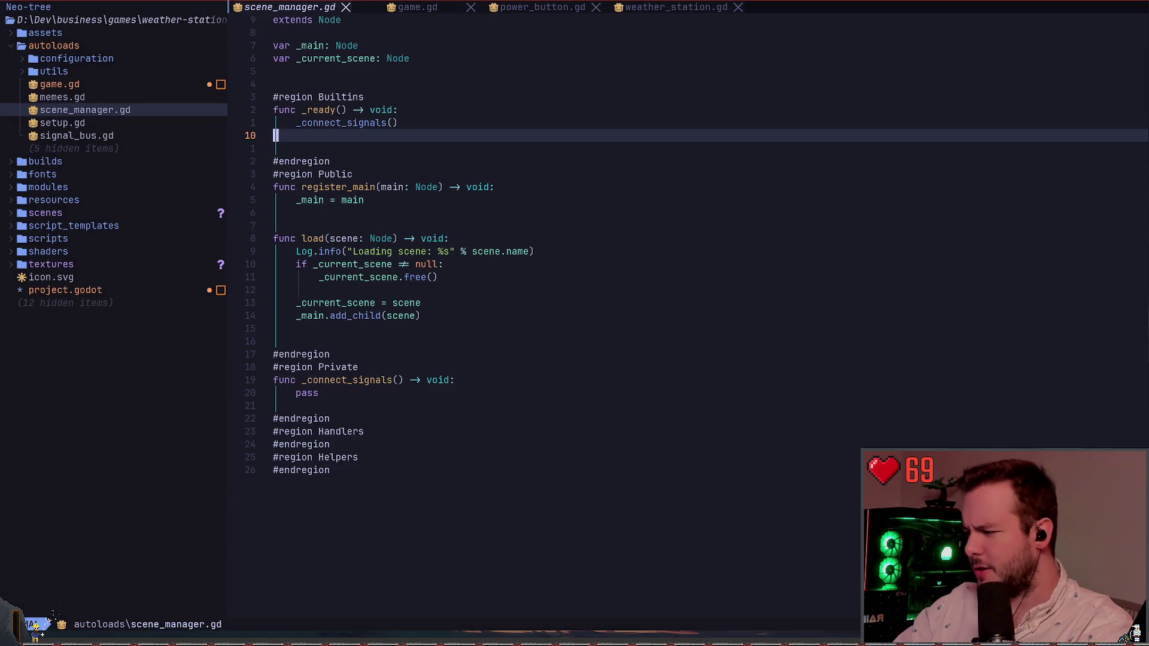
pyautogui.press('space')
# Quit Neovim, relaunch it with nvim and restore the last editing session
pyautogui.press('q')
pyautogui.press('q')
pyautogui.write('nvim')
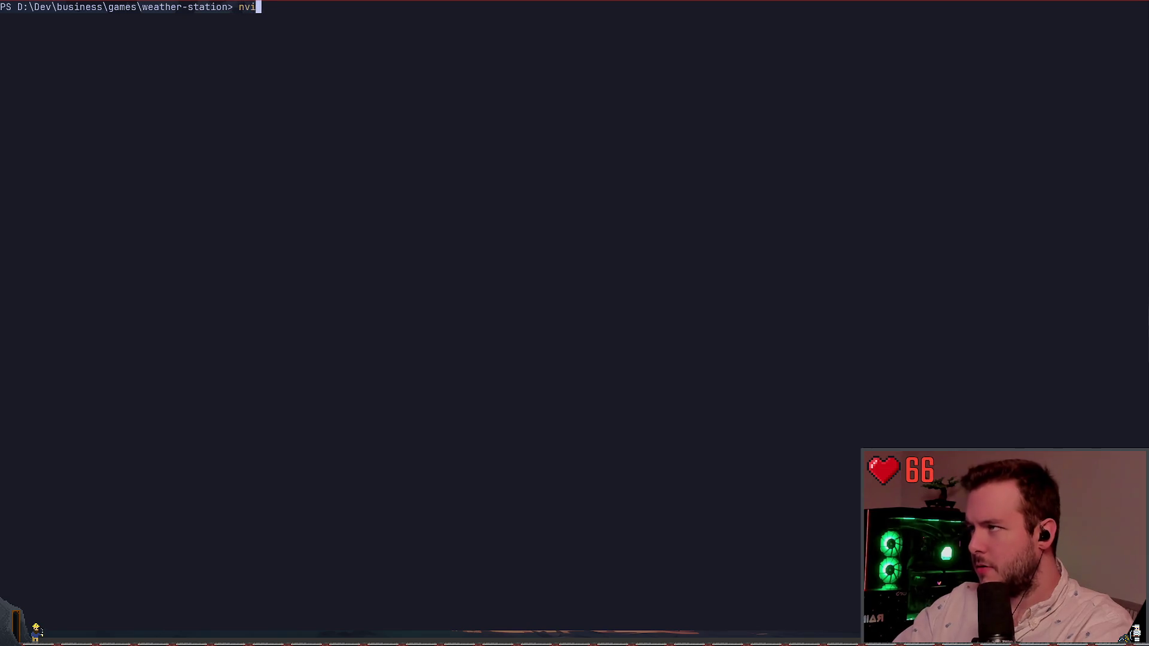
pyautogui.press('Return')
pyautogui.press('s')
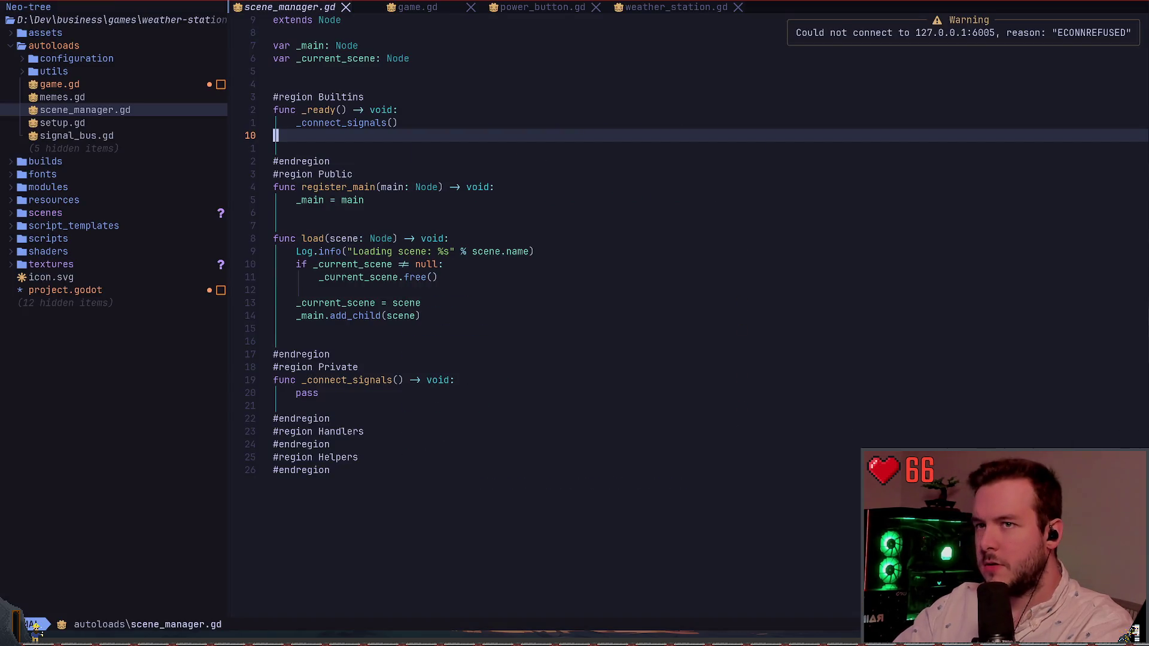
# Move between #region Public and #endregion and select those marker lines linewise
pyautogui.press('k')
pyautogui.press('k')
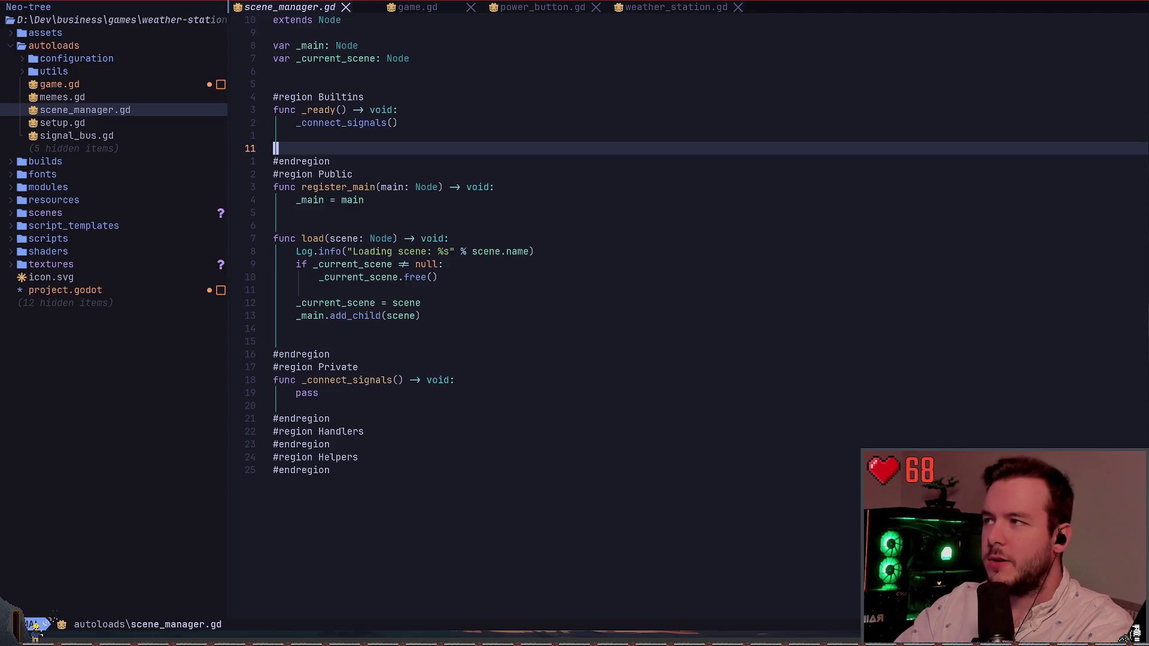
pyautogui.press('j')
pyautogui.press('j')
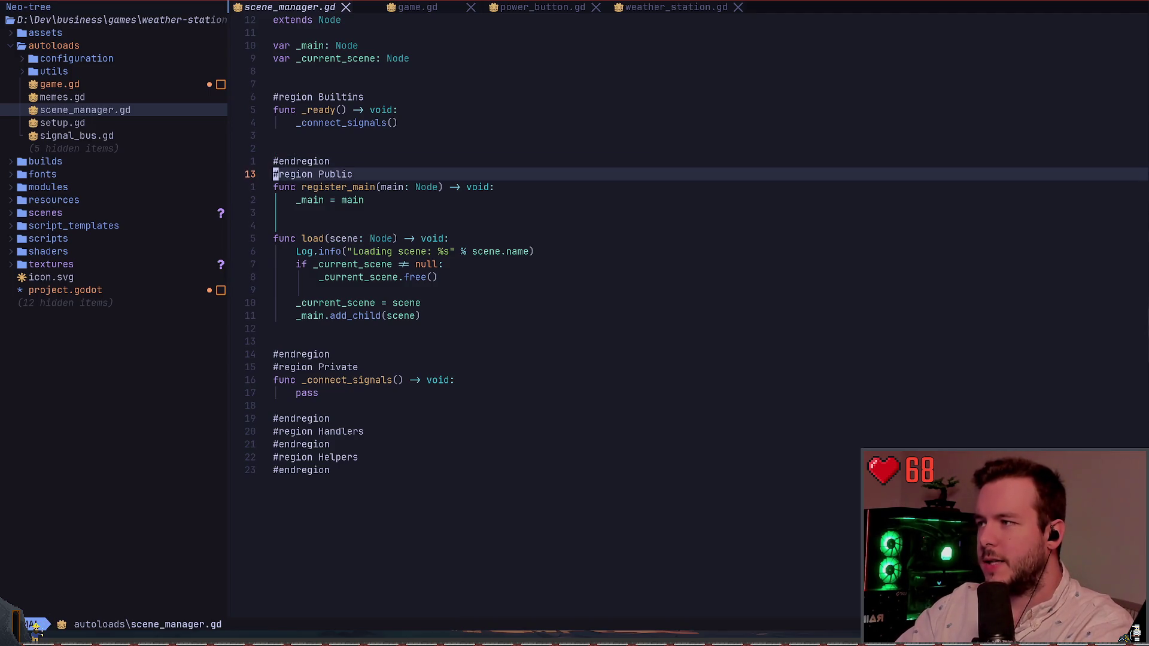
pyautogui.press('k')
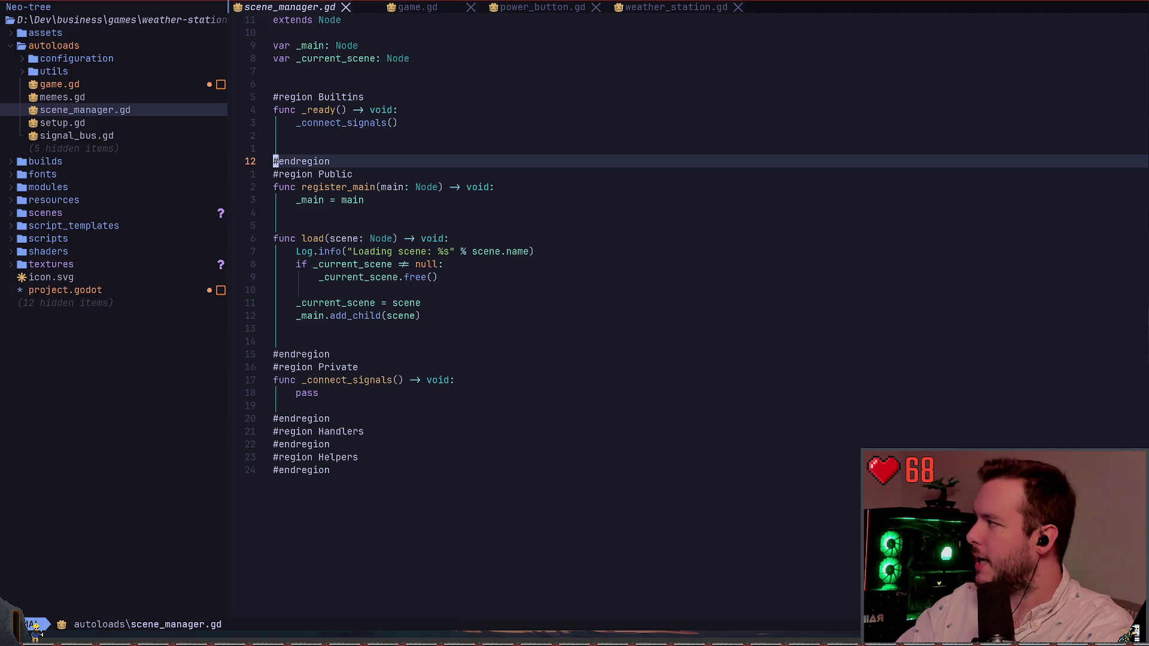
pyautogui.press('j')
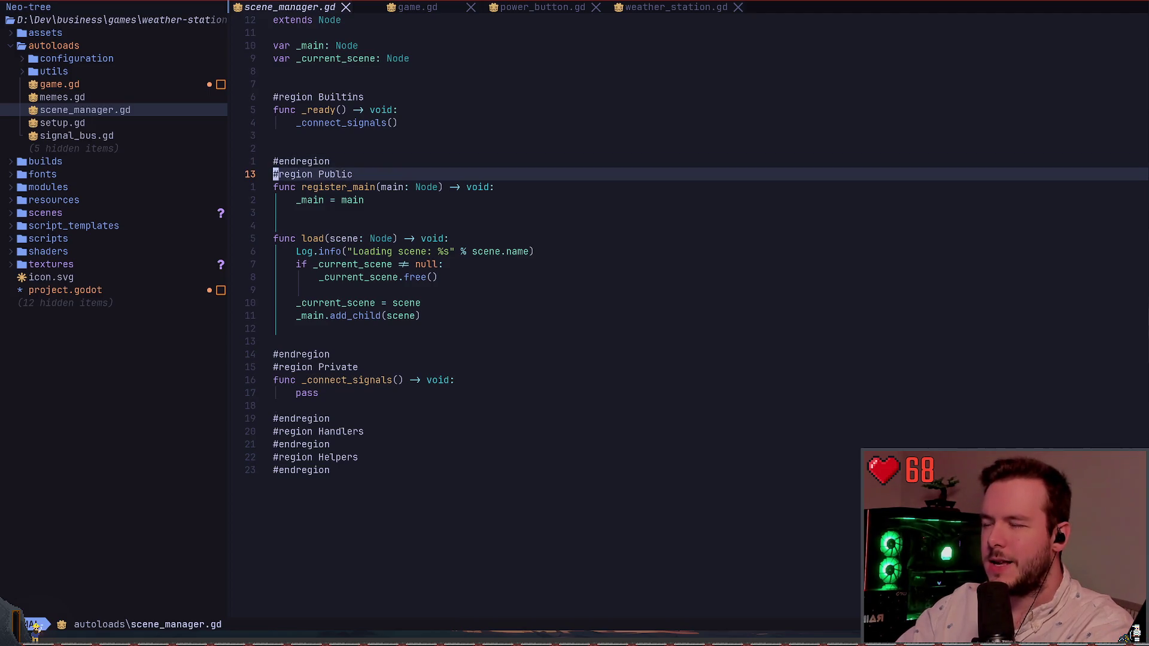
pyautogui.press('V')
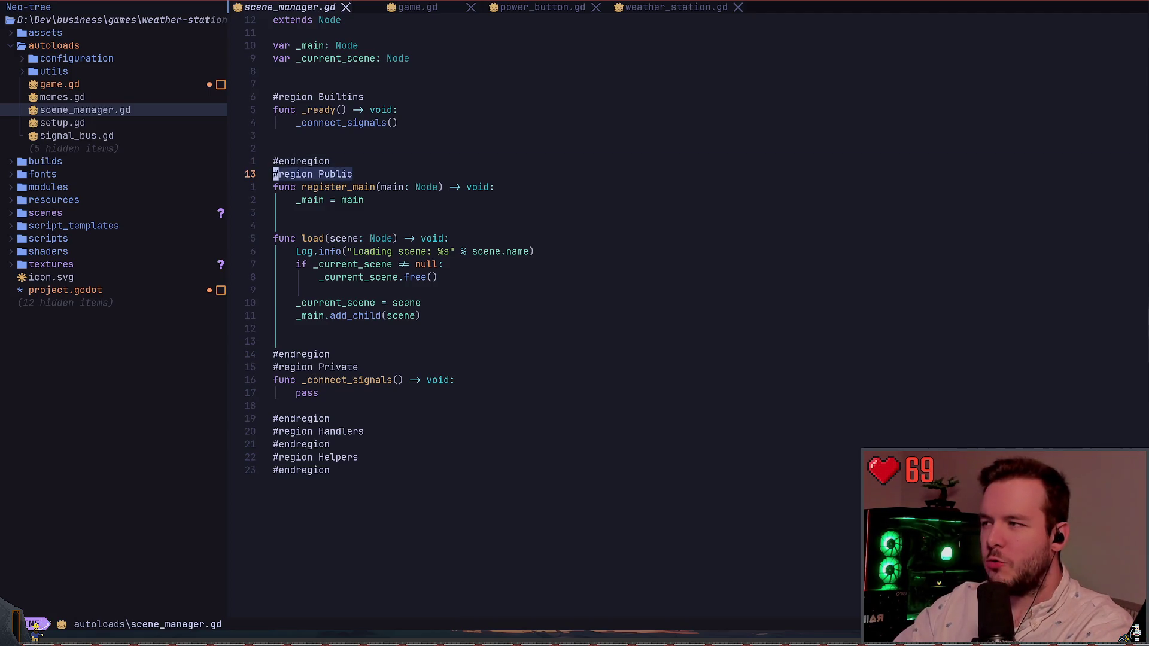
pyautogui.press('k')
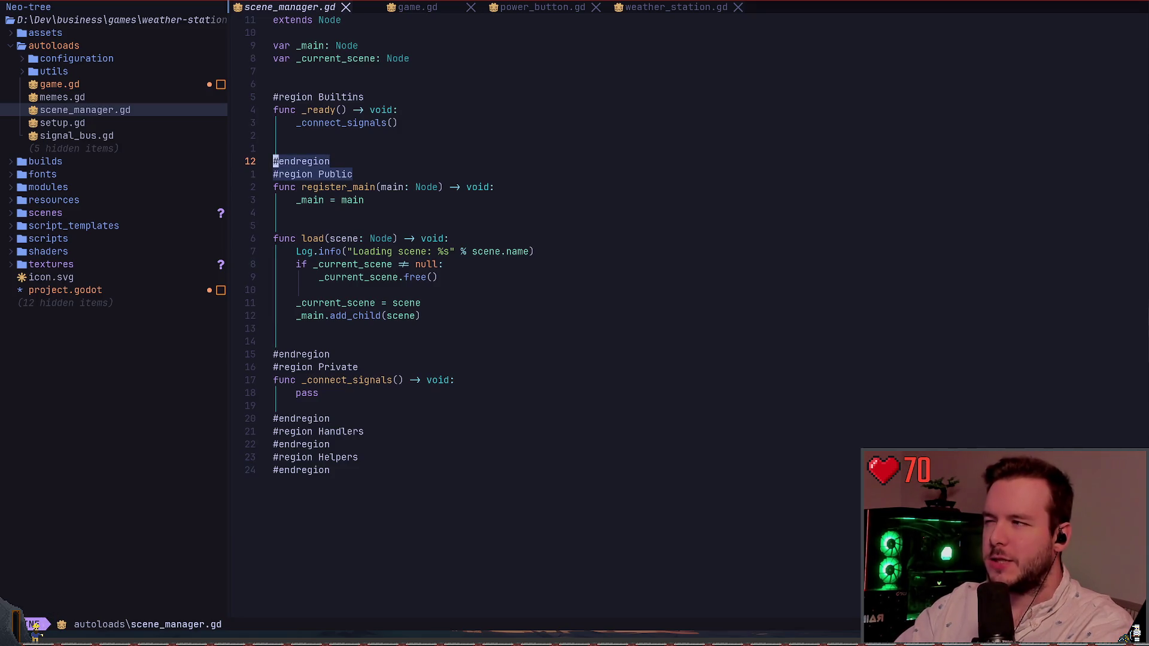
pyautogui.press('Escape')
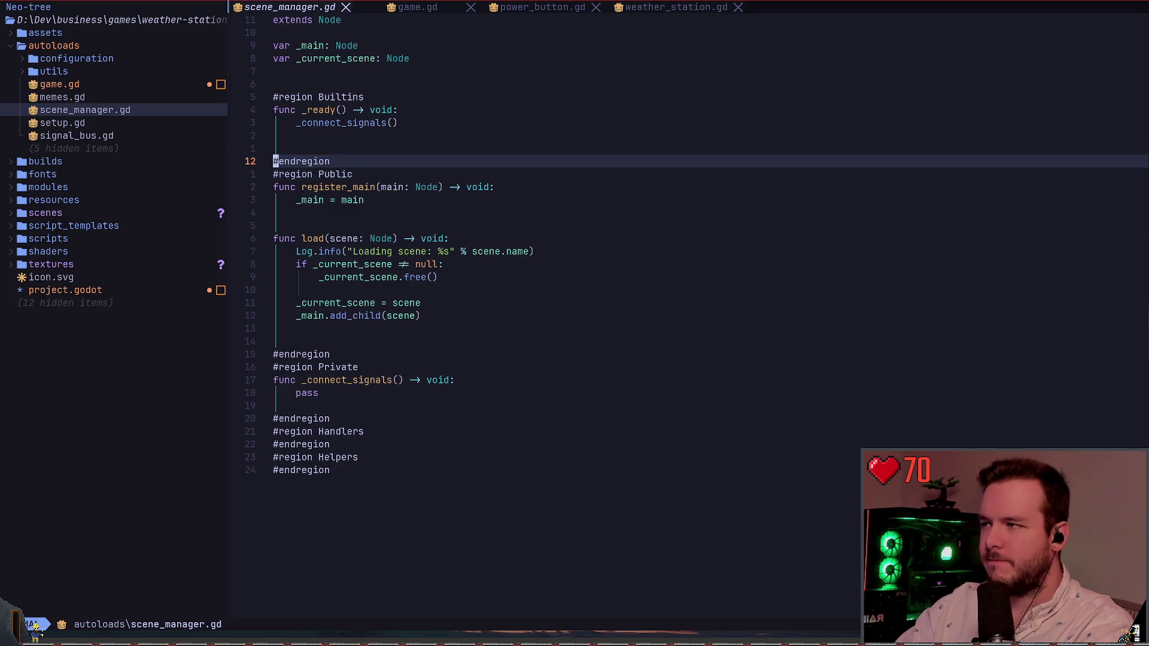
# Undo the stray 'kao' edit on #region Builtins and bring up the leader menu
pyautogui.press('k')
pyautogui.press('k')
pyautogui.press('k')
pyautogui.write('k')
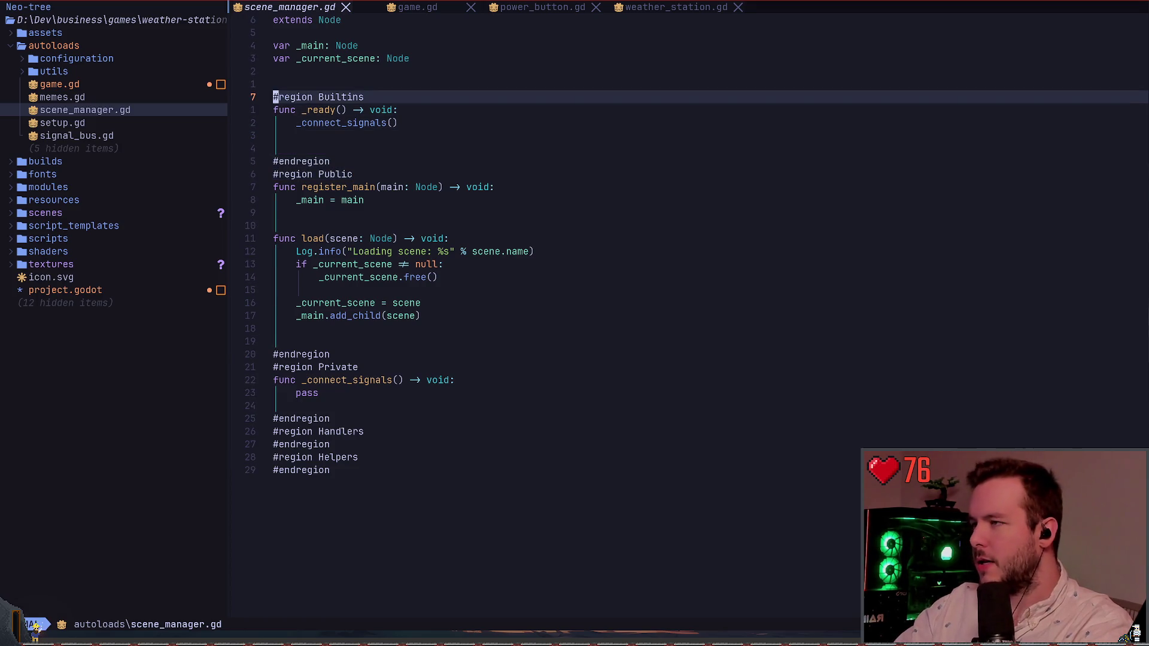
pyautogui.write('ao')
pyautogui.press('Escape')
pyautogui.press('u')
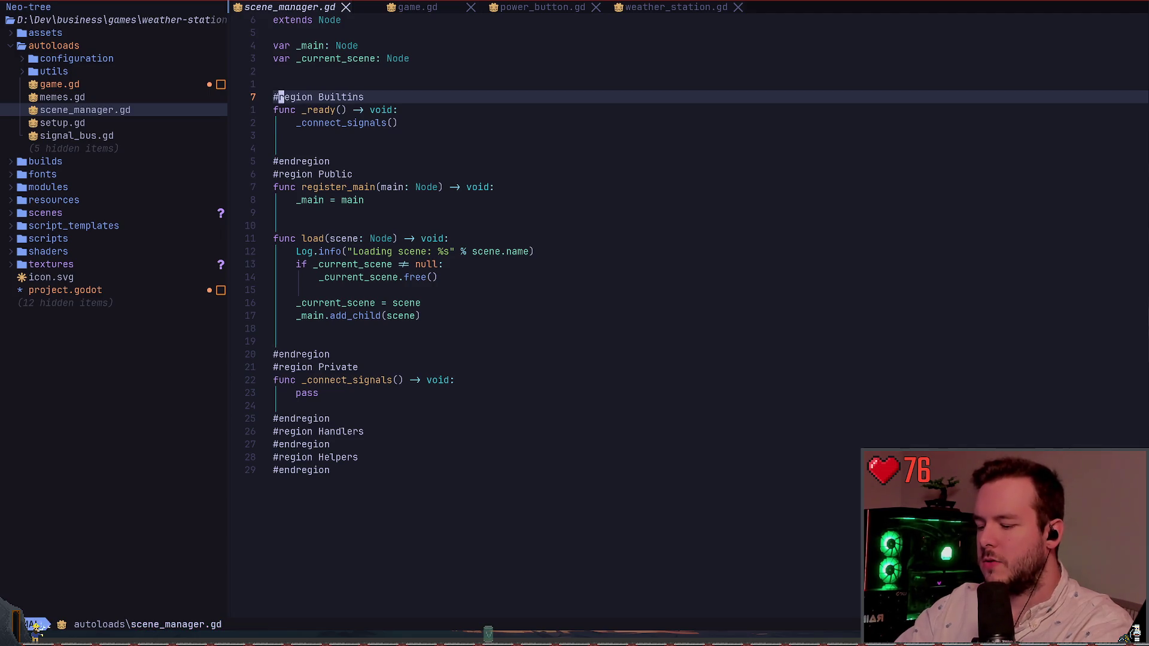
pyautogui.press('space')
# Show the Treesitter syntax tree beside the code and step through its nodes
pyautogui.press('u')
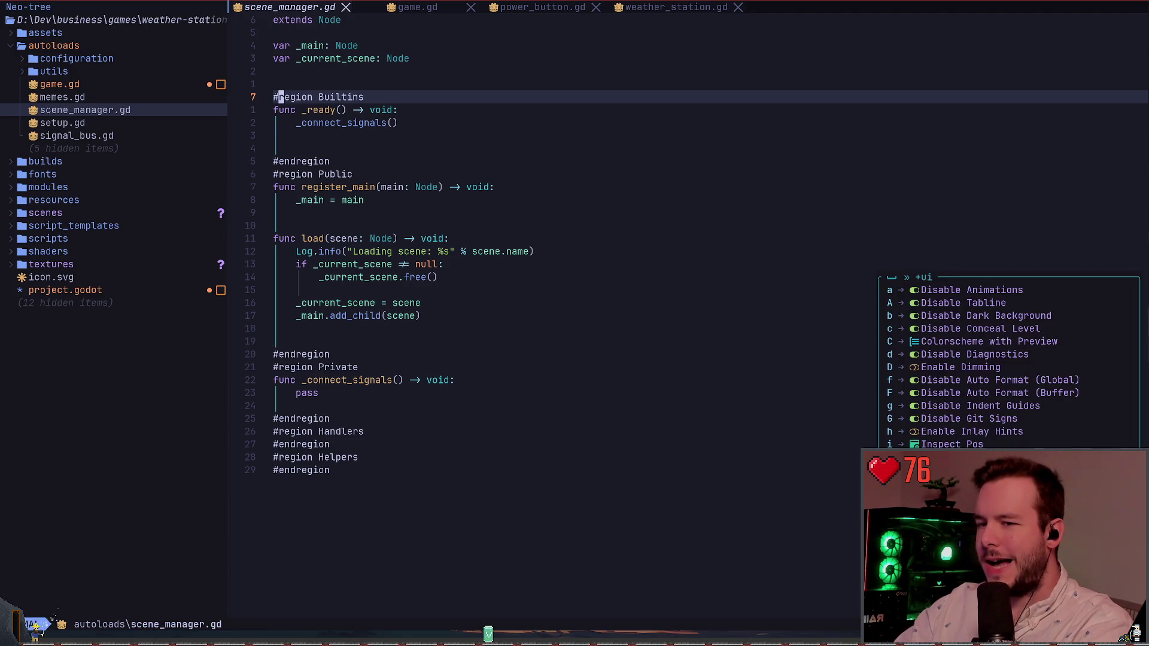
pyautogui.press('I')
pyautogui.press('j')
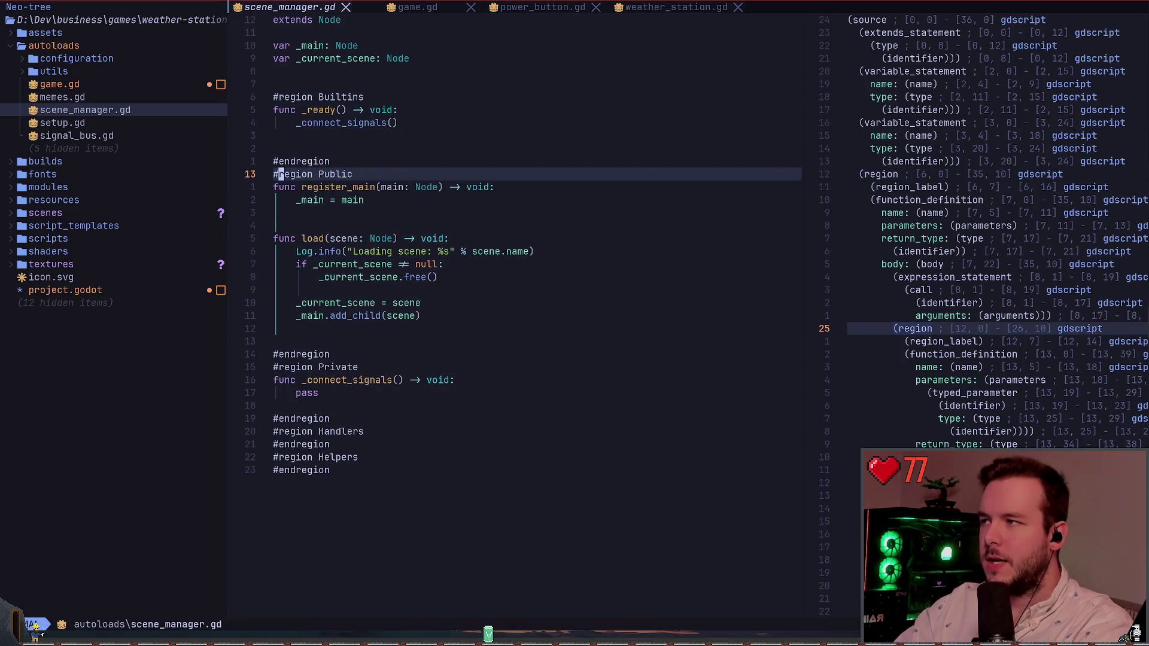
pyautogui.press('k')
pyautogui.hotkey('ctrl', 'h')
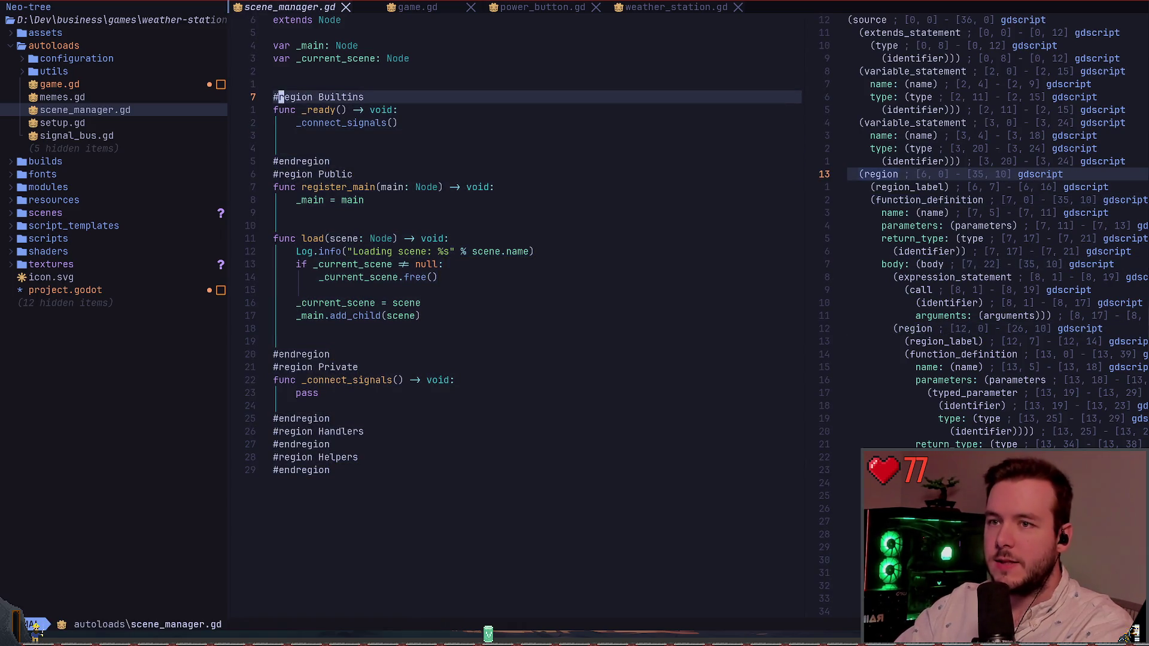
# Compare the parse nodes of #endregion and #region Public, including the leading # character
pyautogui.press('j')
pyautogui.press('j')
pyautogui.press('j')
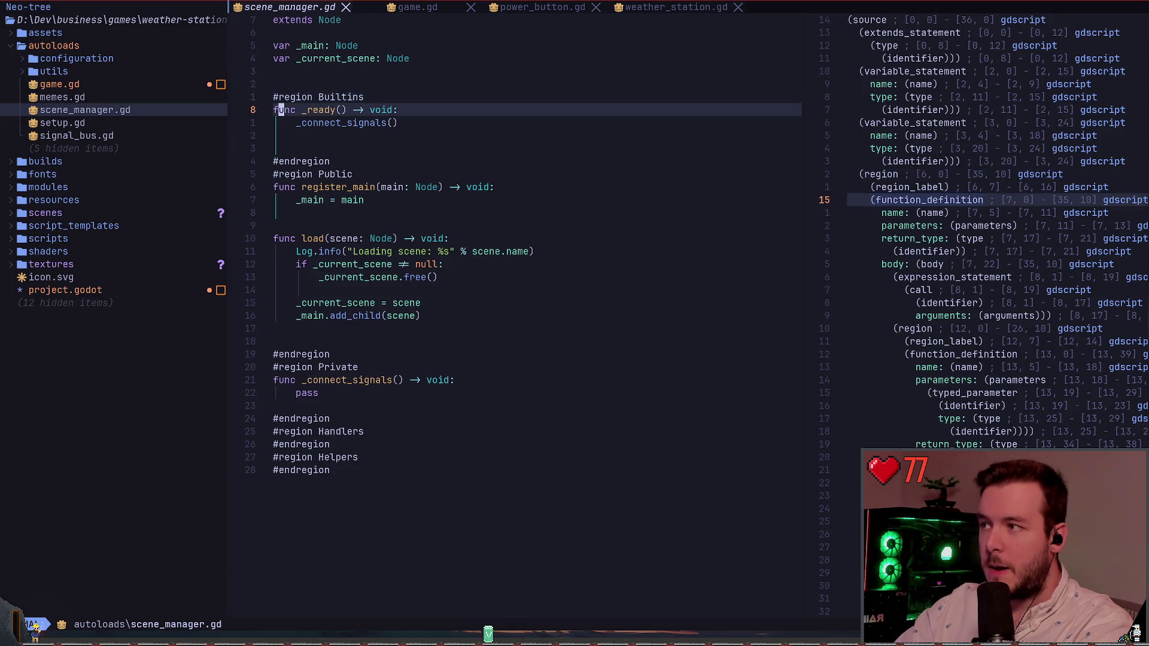
pyautogui.press('j')
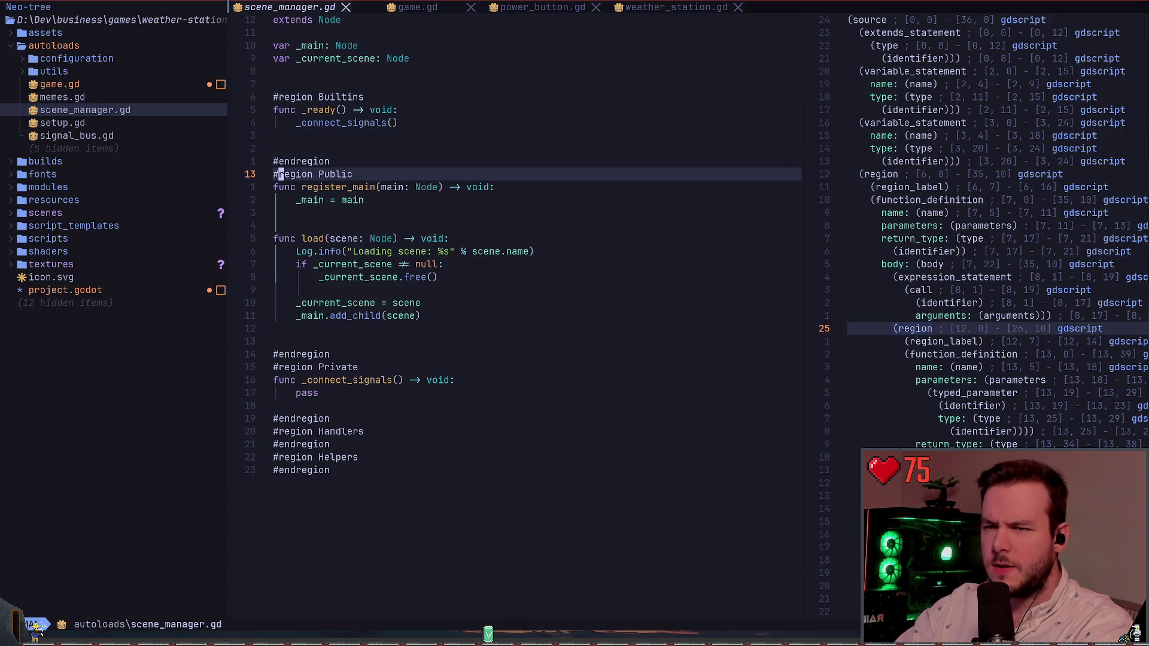
pyautogui.press('k')
pyautogui.press('j')
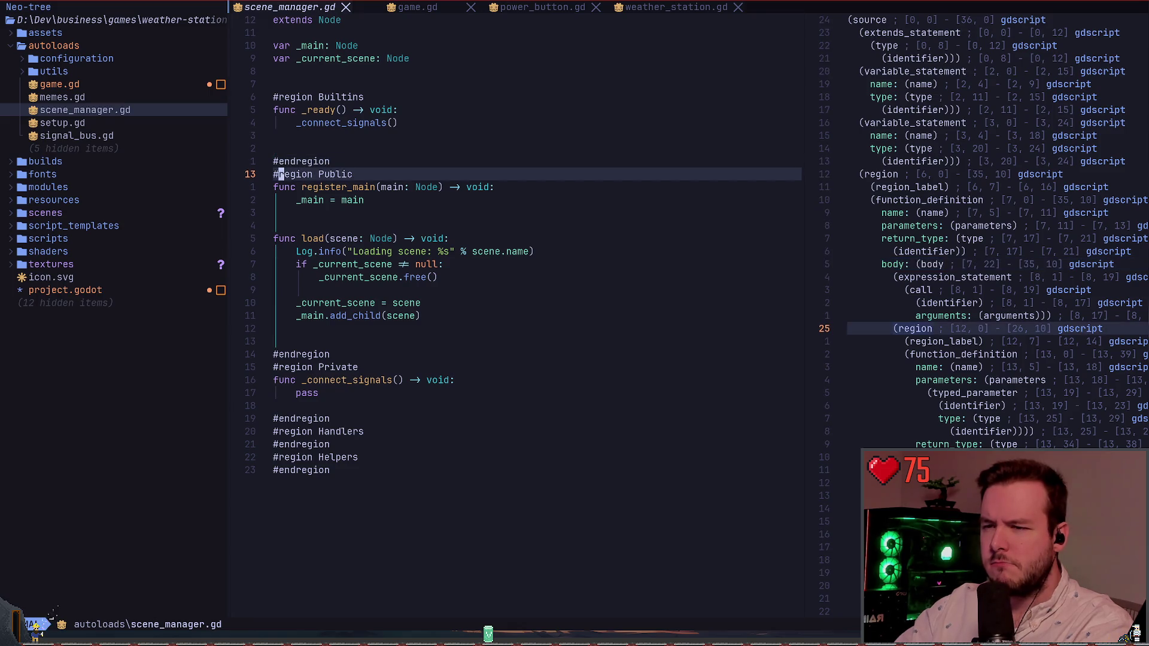
pyautogui.press('k')
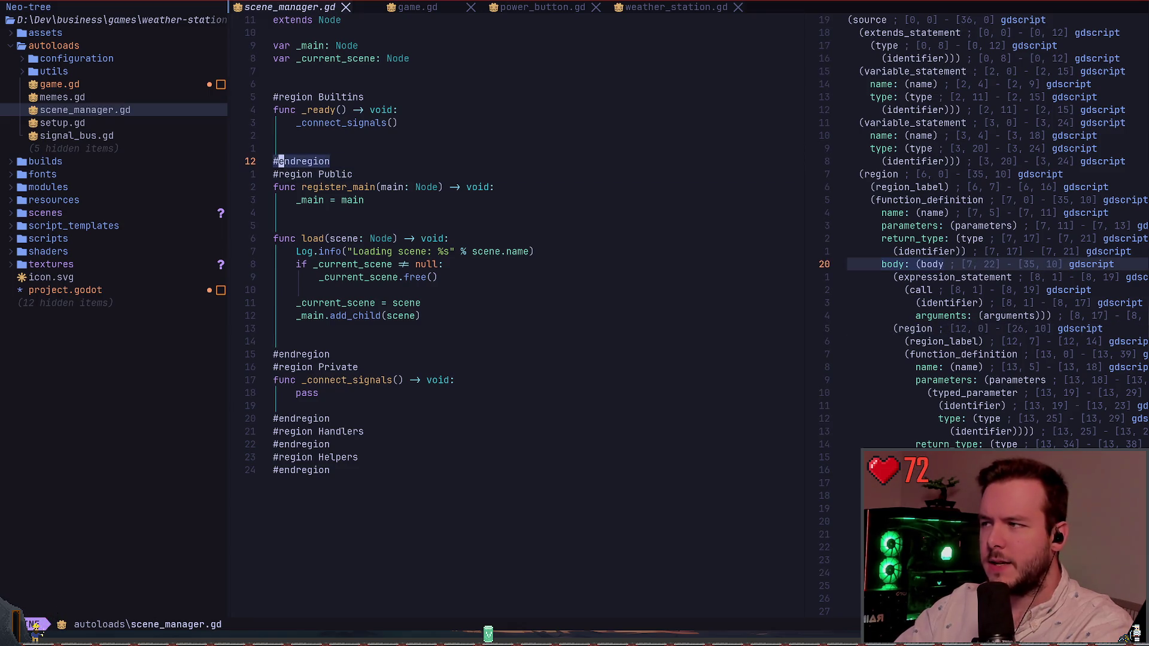
pyautogui.press('h')
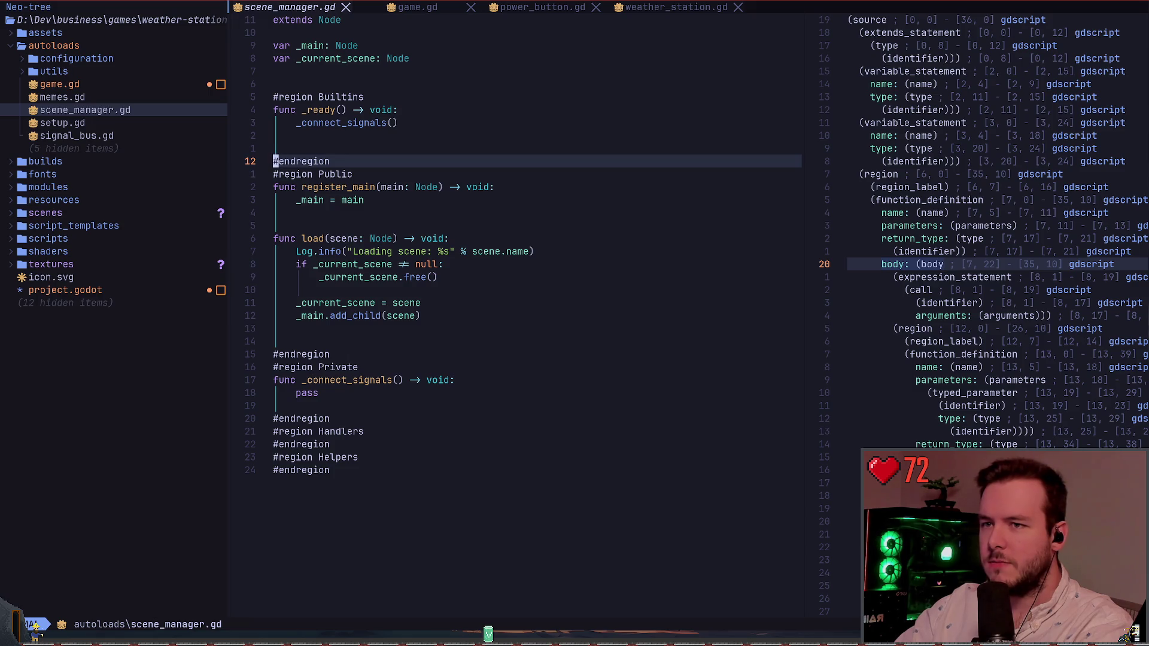
pyautogui.press('l')
pyautogui.press('h')
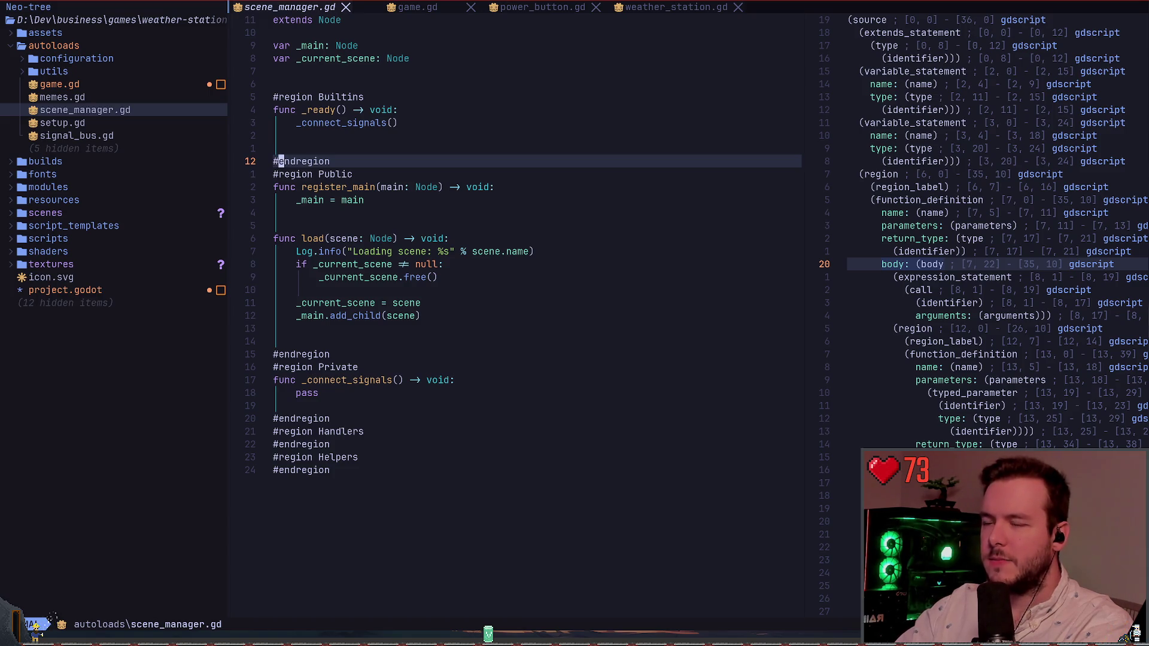
# Inspect the #region Builtins, func _ready() and _connect_signals() lines, ending on #region Public
pyautogui.press('k')
pyautogui.press('k')
pyautogui.press('k')
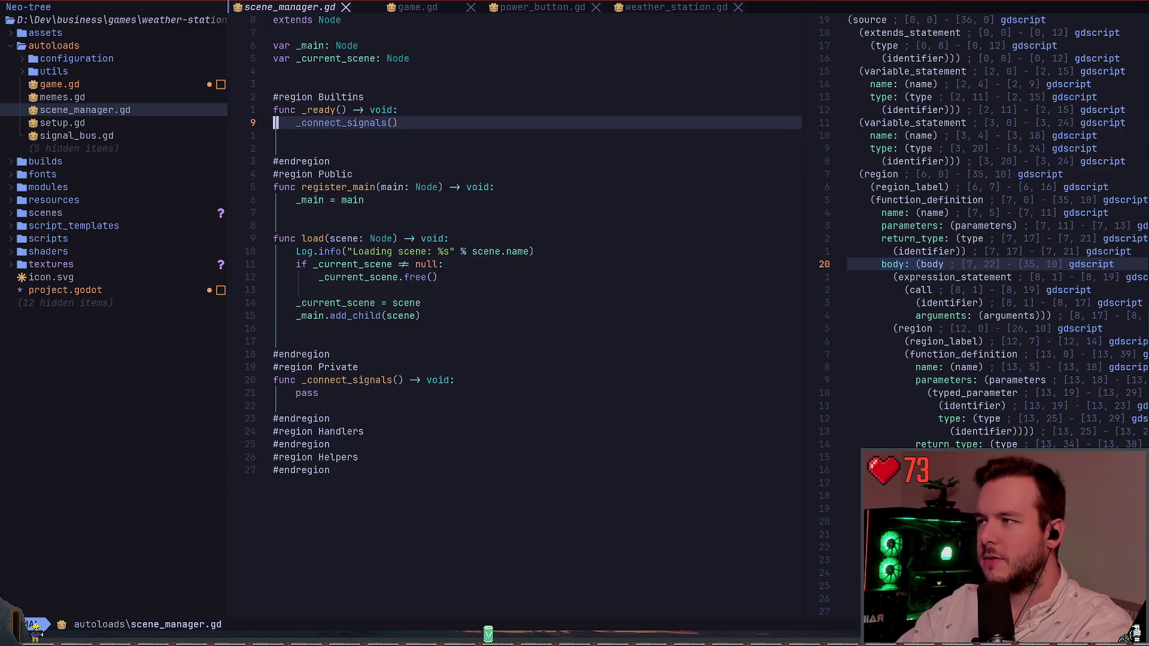
pyautogui.press('j')
pyautogui.press('j')
pyautogui.press('k')
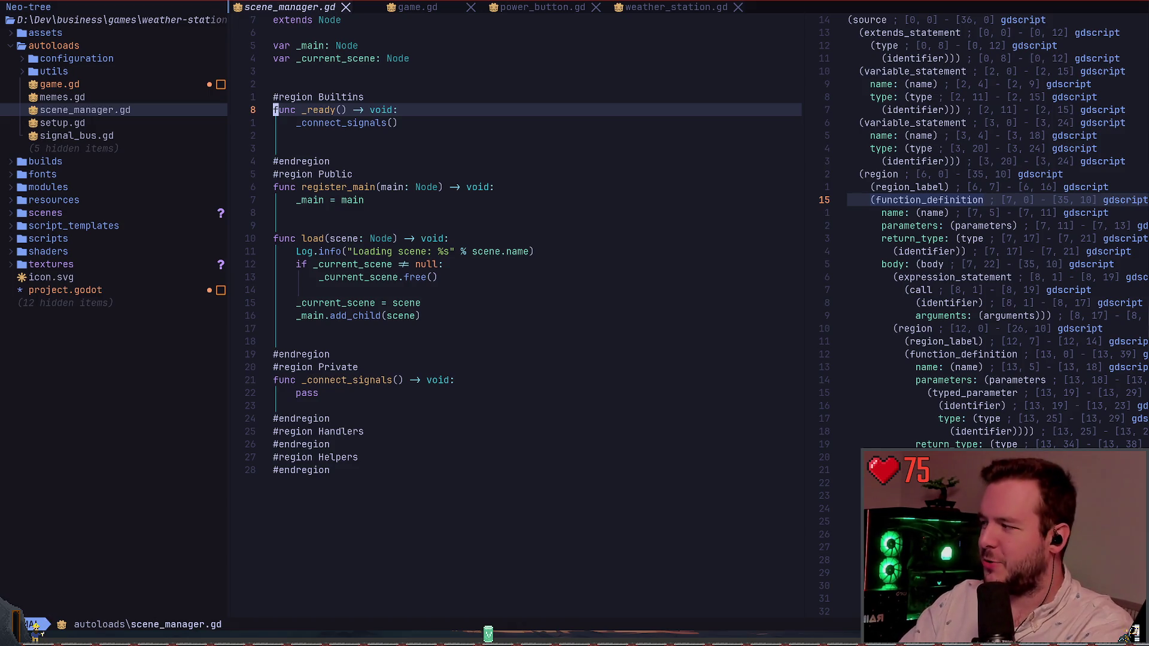
pyautogui.press('k')
pyautogui.press('k')
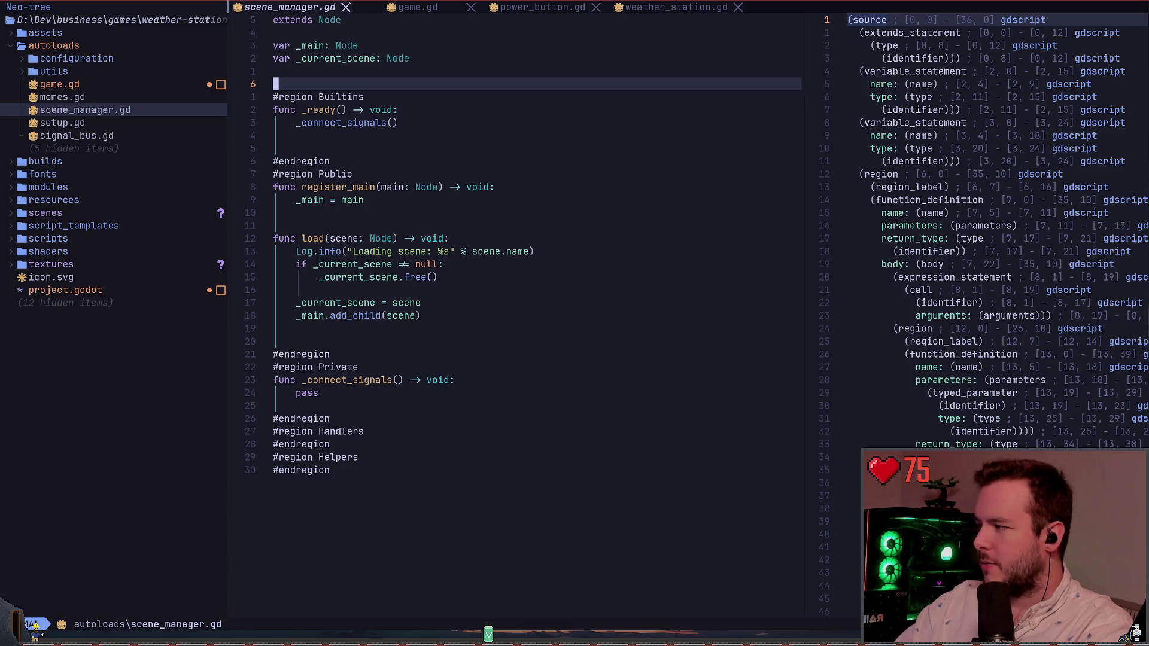
pyautogui.press('j')
pyautogui.press('j')
pyautogui.press('j')
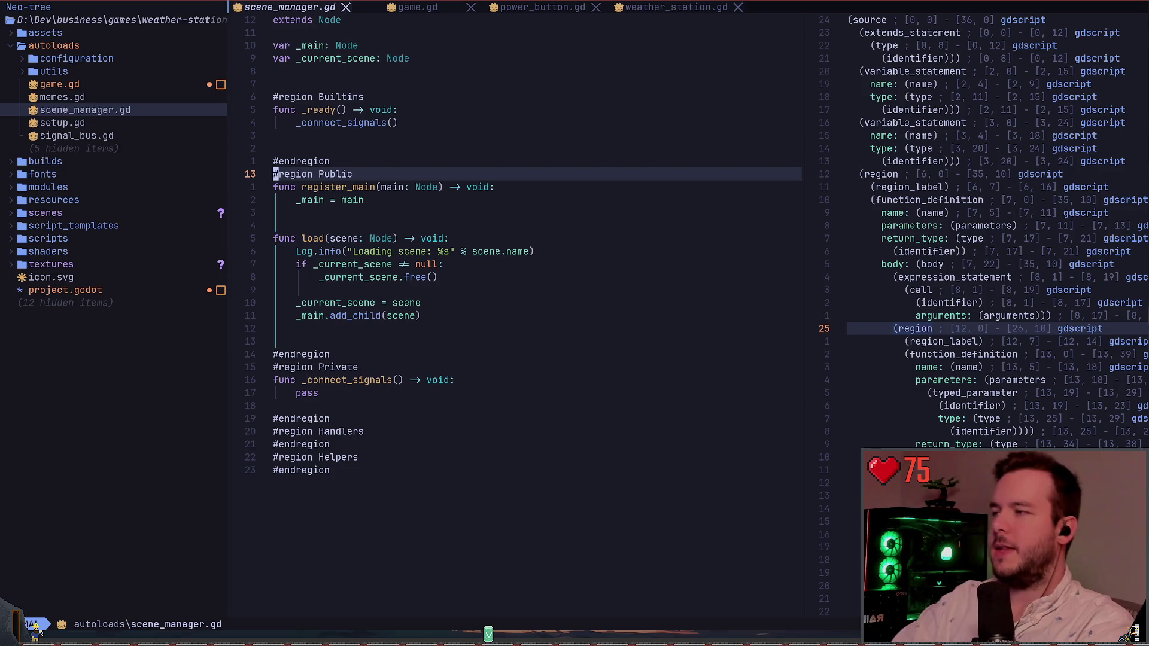
# Look up documentation for register_main and _main with K
pyautogui.press('j')
pyautogui.press('w')
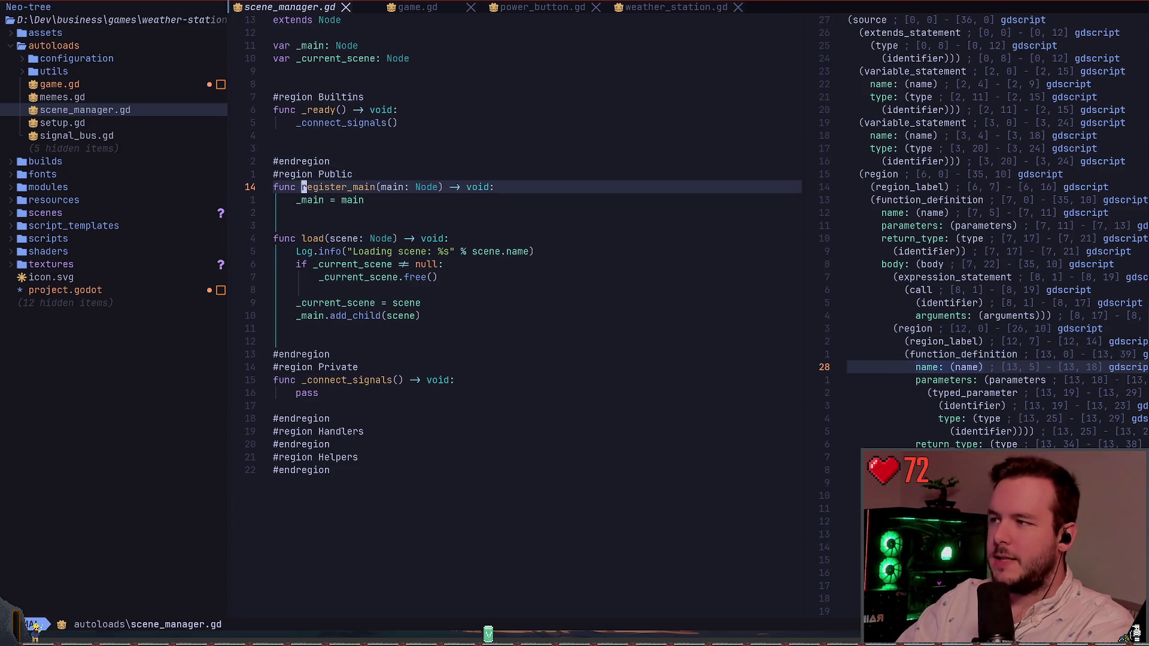
pyautogui.hotkey('shift', 'k')
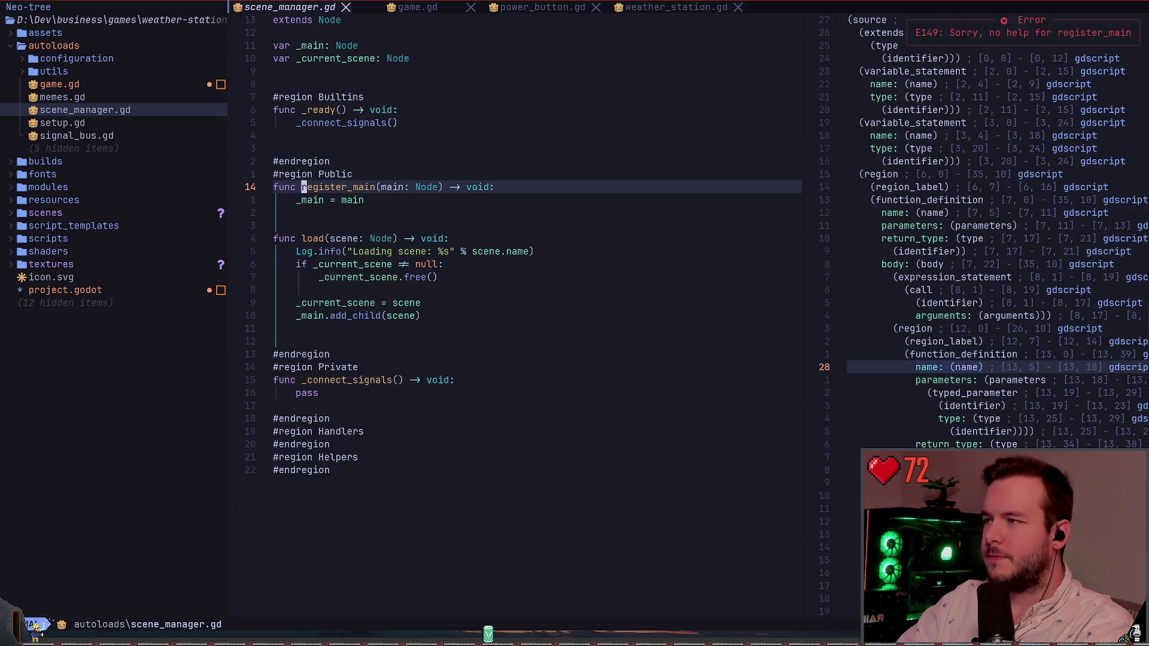
pyautogui.press('Return')
pyautogui.hotkey('shift', 'k')
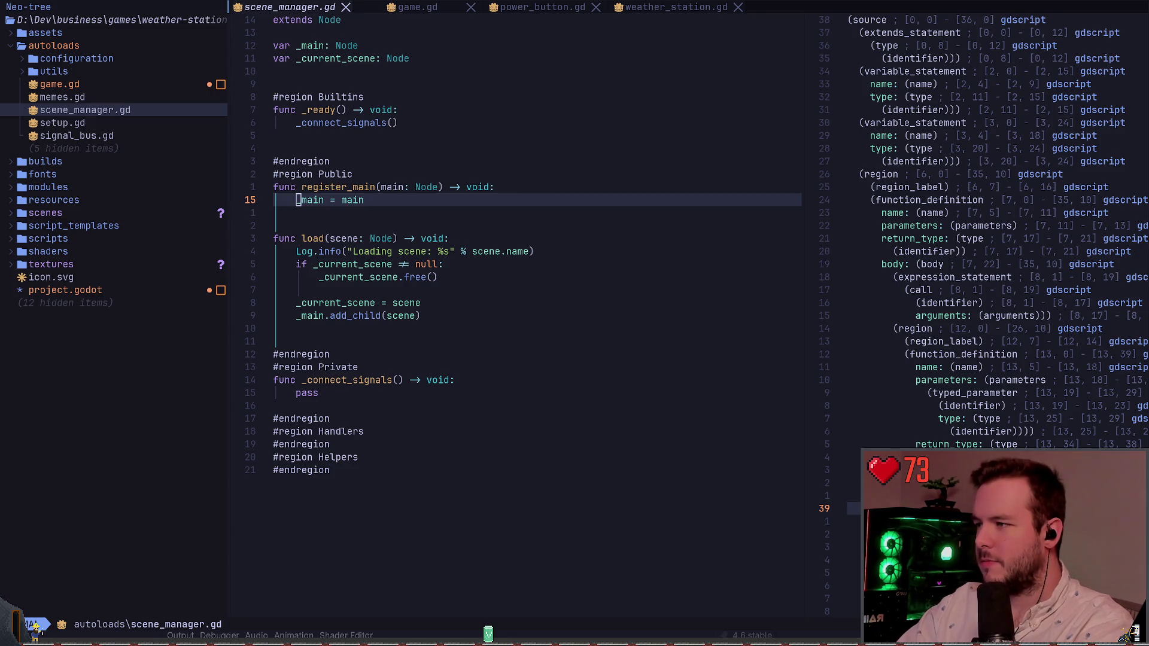
# Start an :Lsp command, cycle completion to LspLog, then cancel it
pyautogui.write(':Lsp')
pyautogui.press('Tab')
pyautogui.press('Tab')
pyautogui.press('Tab')
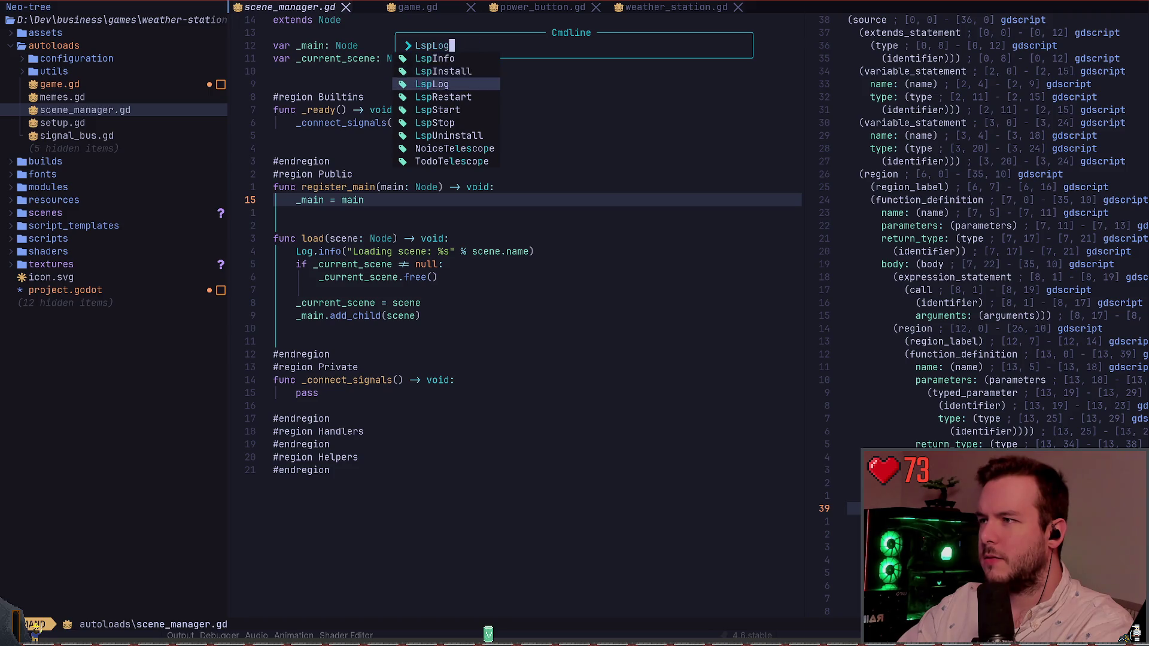
pyautogui.press('Escape')
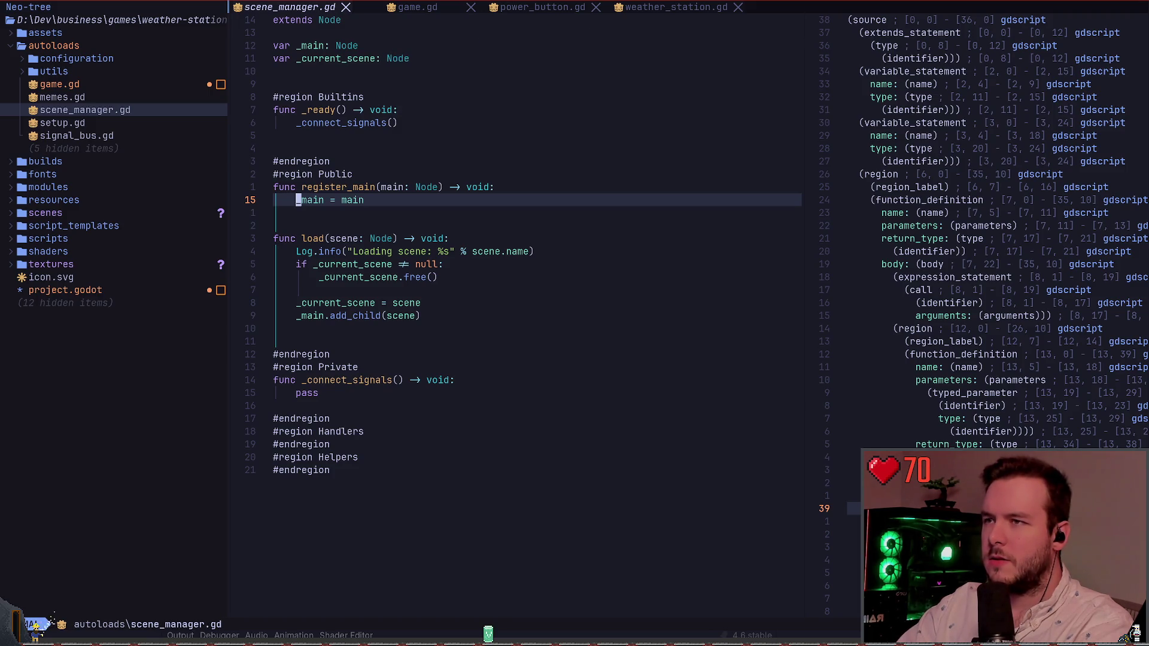
# Retry K on _main, register_main and the Node type, then close the options help split
pyautogui.press('K')
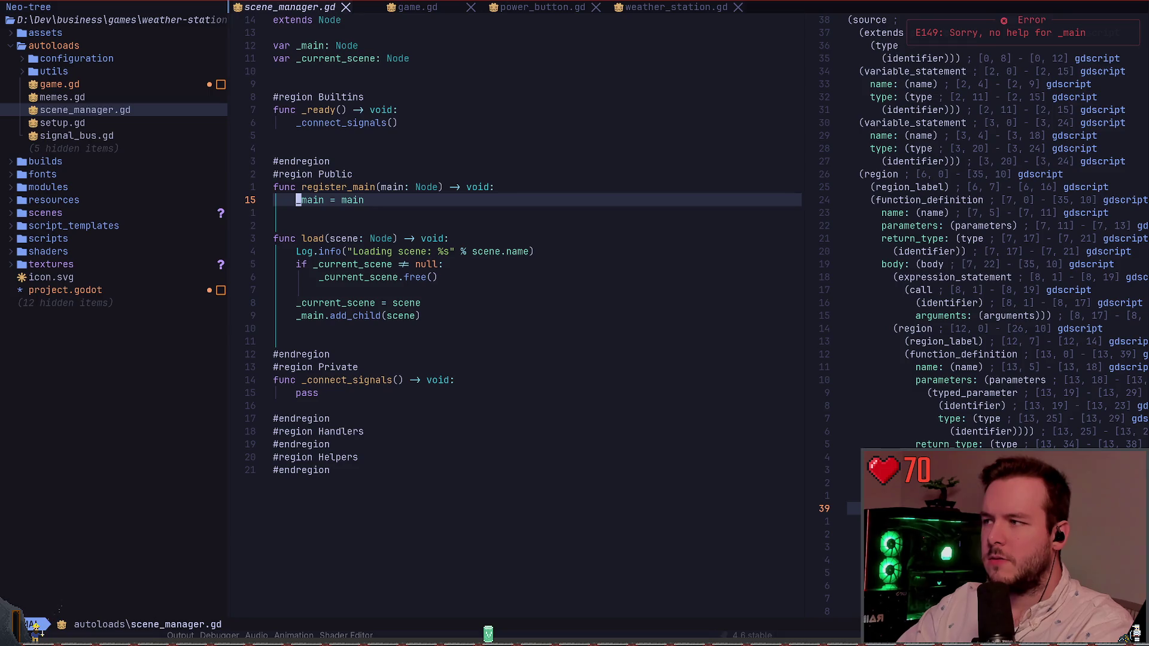
pyautogui.press('k')
pyautogui.press('K')
pyautogui.press('k')
pyautogui.press('j')
pyautogui.press('w')
pyautogui.press('w')
pyautogui.press('w')
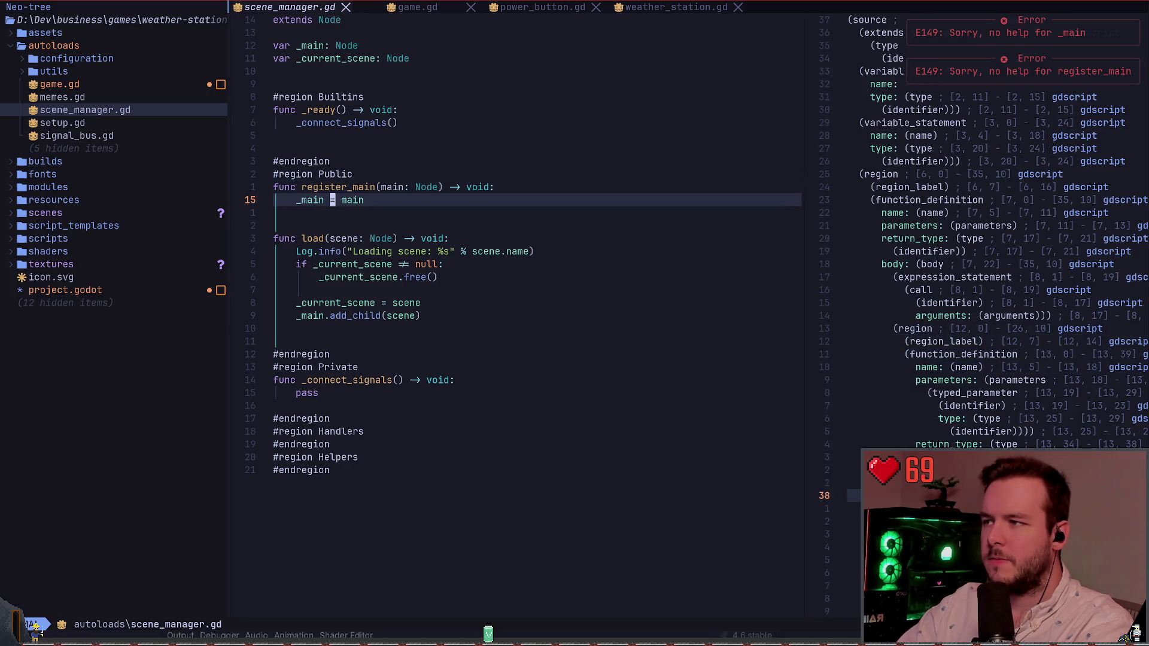
pyautogui.press('K')
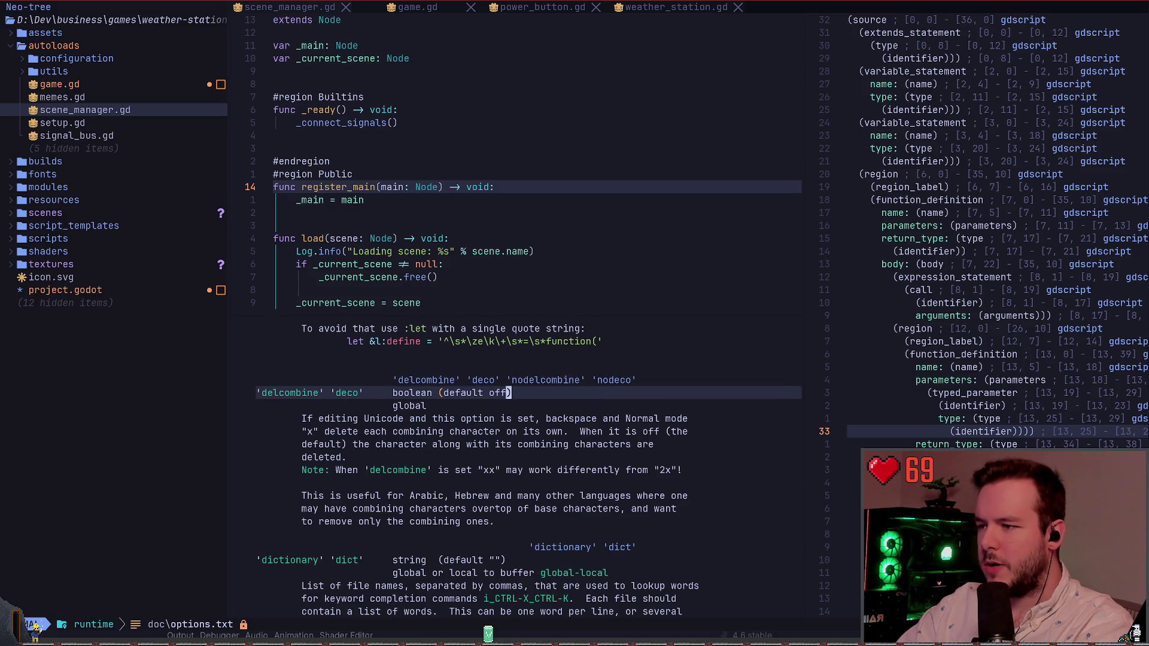
pyautogui.press('q')
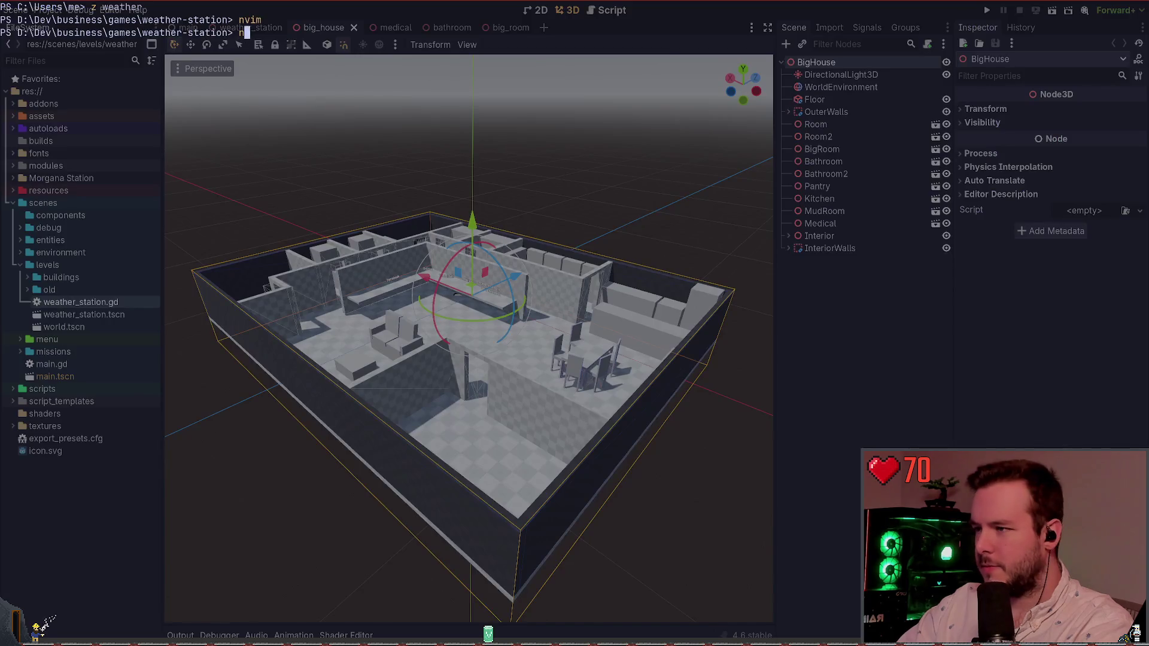
# Reopen and close the options help, returning to register_main
pyautogui.press('K')
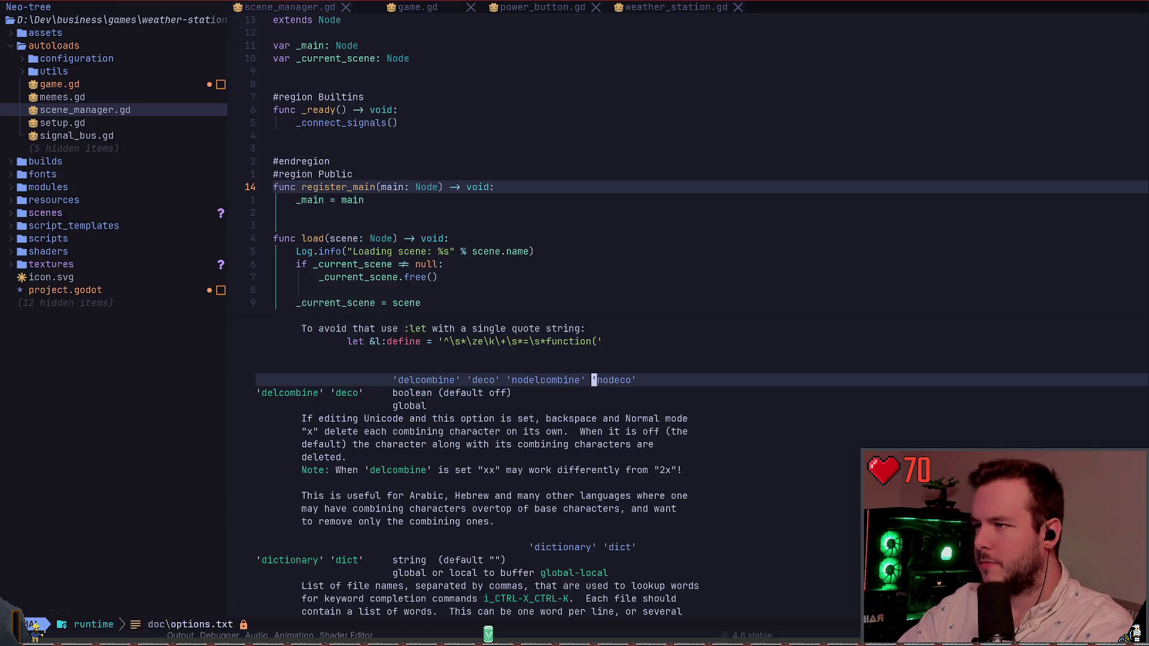
pyautogui.press('q')
pyautogui.press('b')
pyautogui.press('b')
pyautogui.press('b')
pyautogui.press('b')
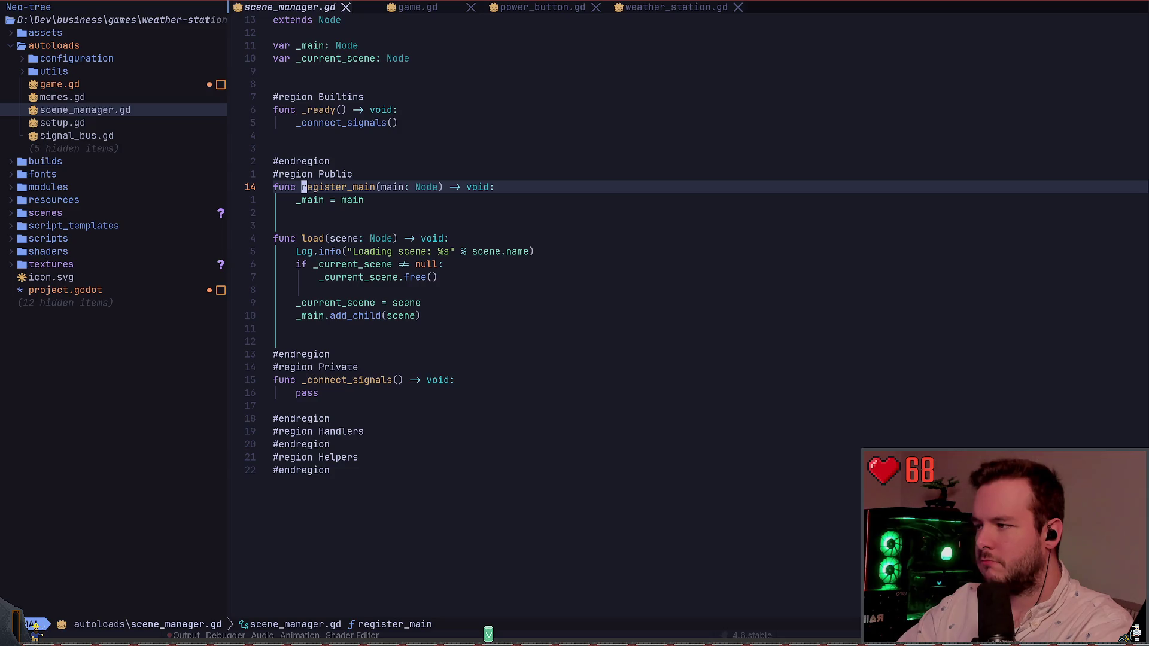
# Show the Node class documentation popup for register_main's parameter type
pyautogui.press('K')
pyautogui.press('w')
pyautogui.press('w')
pyautogui.press('w')
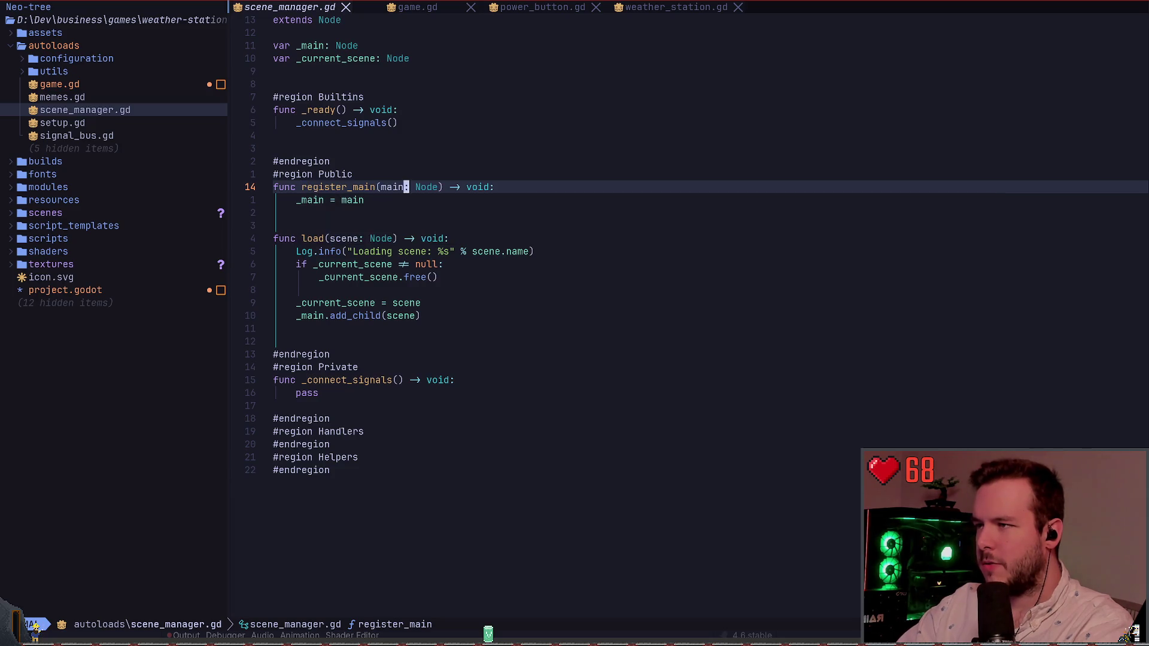
pyautogui.press('K')
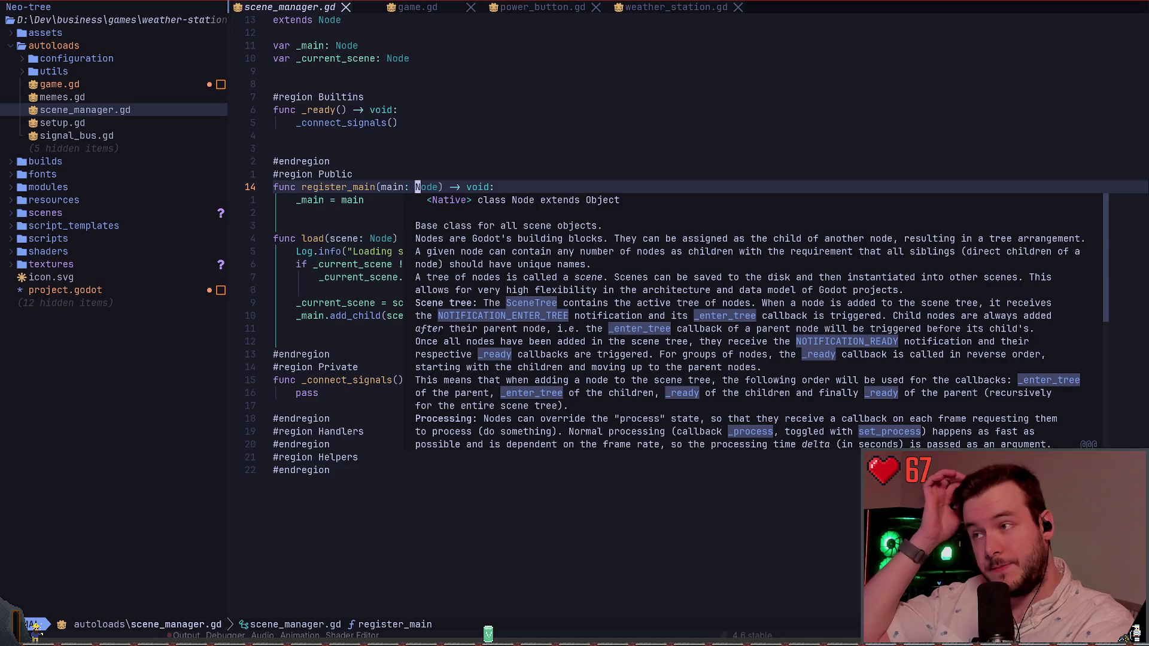
pyautogui.press('j')
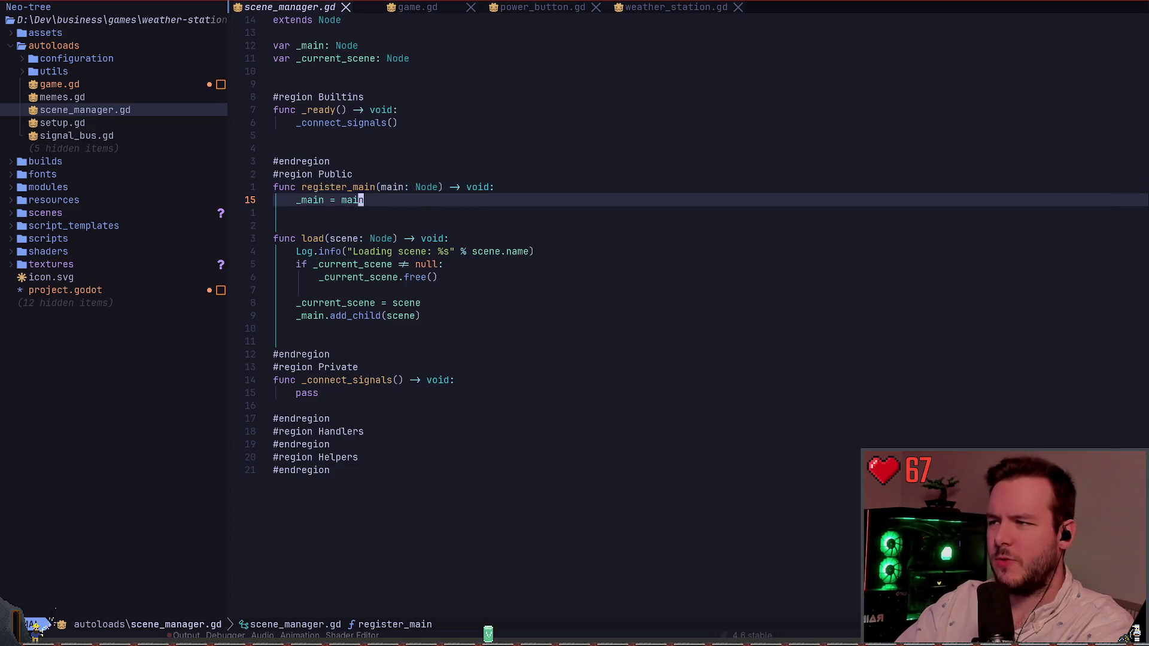
pyautogui.press('k')
pyautogui.press('K')
pyautogui.press('j')
pyautogui.press('k')
pyautogui.press('K')
pyautogui.press('K')
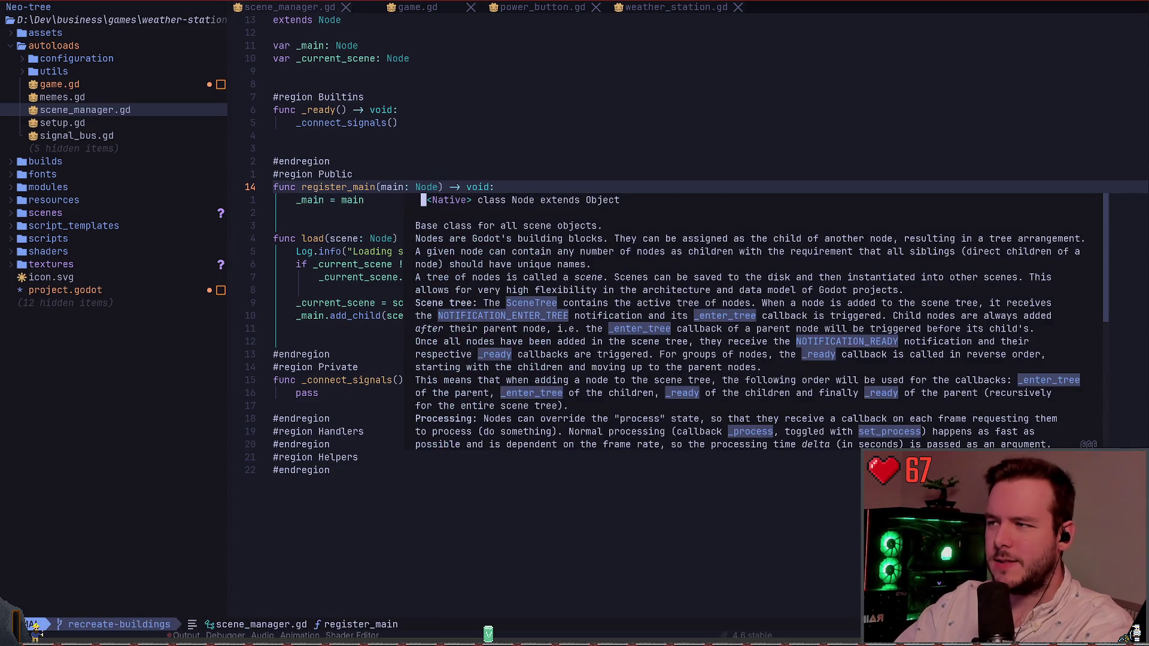
# Enter the Node documentation float and select its opening description lines
pyautogui.press('w')
pyautogui.press('w')
pyautogui.press('w')
pyautogui.press('j')
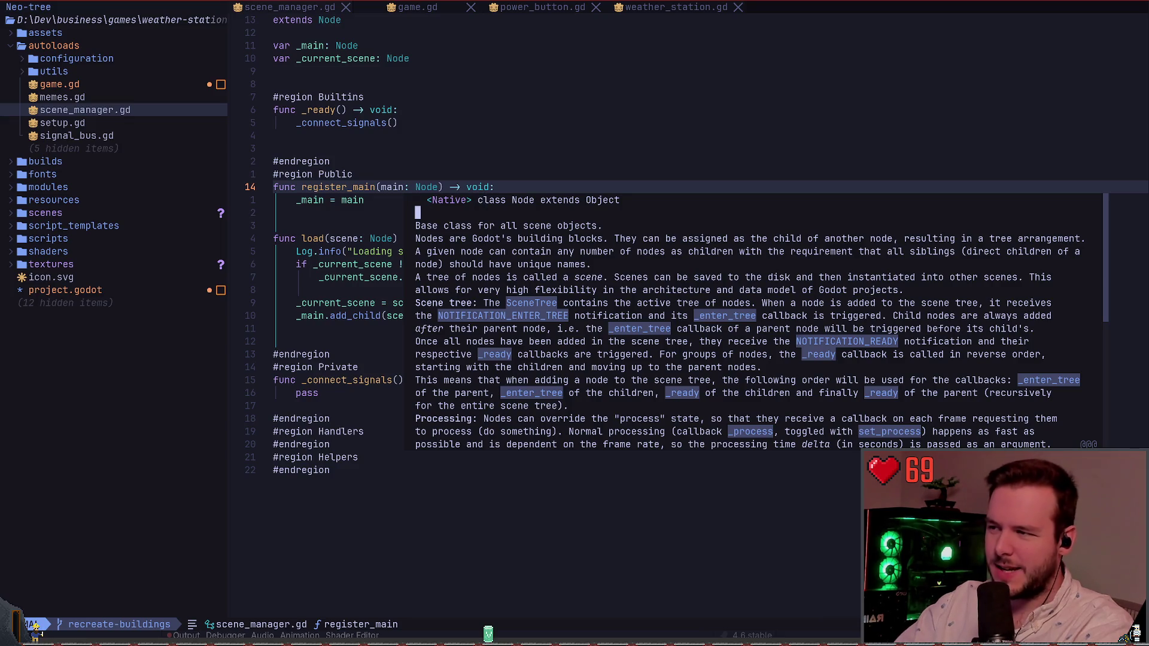
pyautogui.press('j')
pyautogui.press('j')
pyautogui.press('j')
pyautogui.press('j')
pyautogui.press('j')
pyautogui.press('j')
pyautogui.press('j')
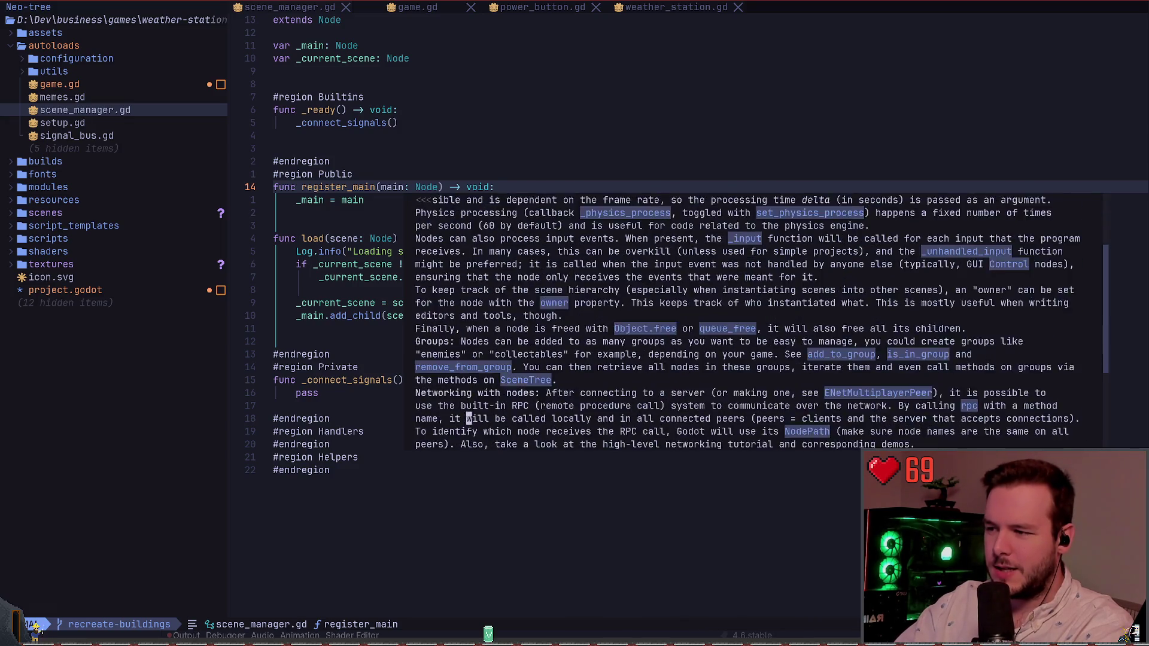
pyautogui.press('k')
pyautogui.press('k')
pyautogui.press('k')
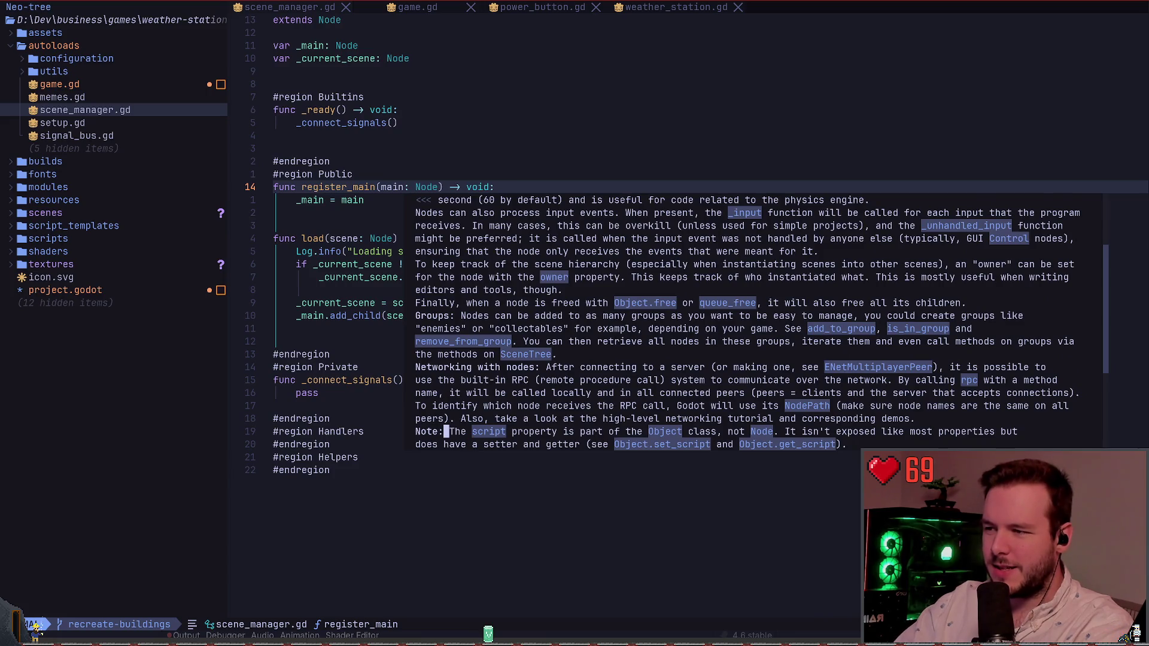
pyautogui.press('k')
pyautogui.press('k')
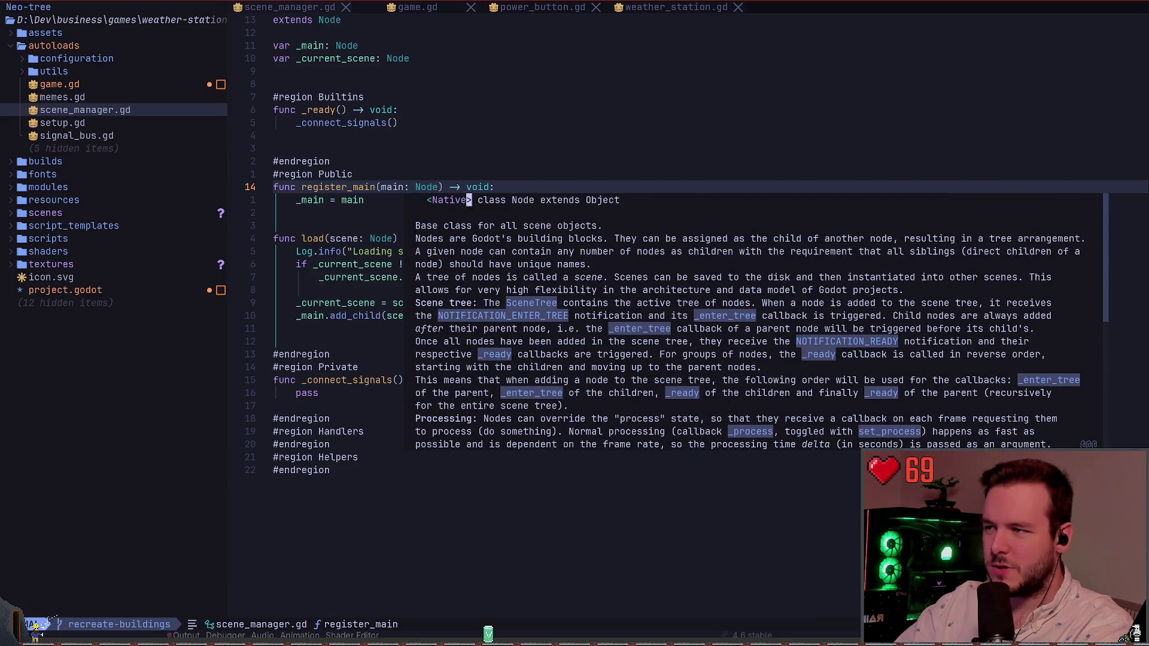
pyautogui.press('j')
pyautogui.press('j')
pyautogui.press('V')
pyautogui.press('j')
# Select the Processing paragraph instead, then close the Node documentation popup
pyautogui.press('j')
pyautogui.press('j')
pyautogui.press('j')
pyautogui.press('j')
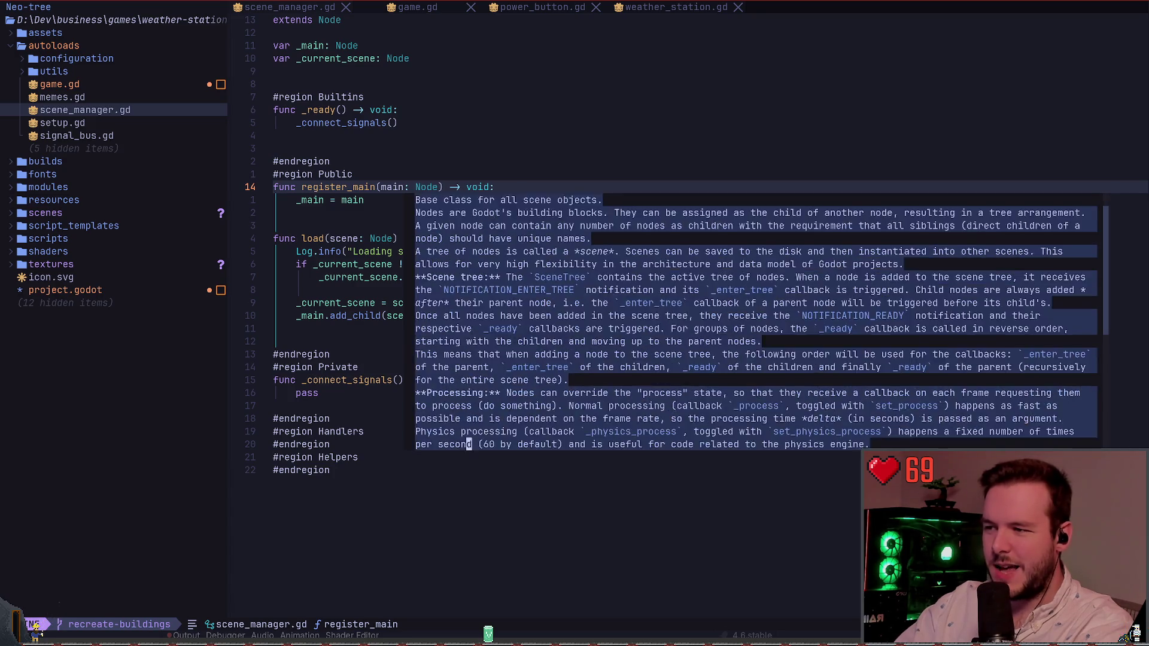
pyautogui.press('Escape')
pyautogui.press('k')
pyautogui.press('k')
pyautogui.press('k')
pyautogui.press('V')
pyautogui.press('j')
pyautogui.press('j')
pyautogui.press('j')
pyautogui.press('j')
pyautogui.press('j')
pyautogui.press('j')
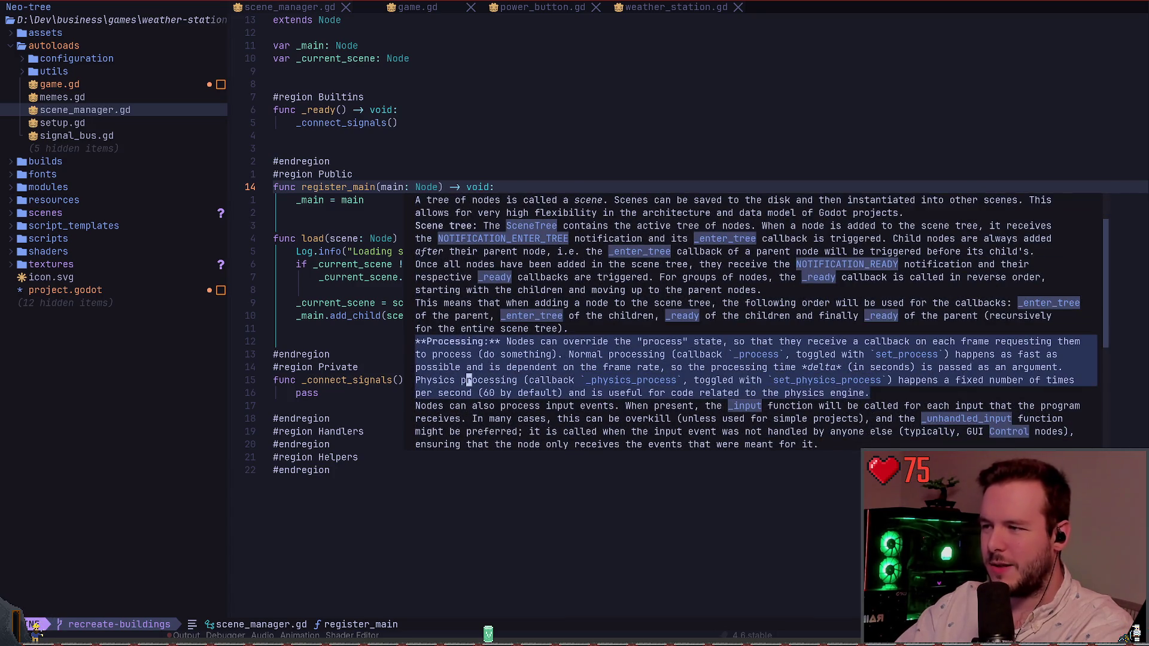
pyautogui.press('Escape')
pyautogui.press('j')
pyautogui.press('j')
pyautogui.press('j')
pyautogui.press('q')
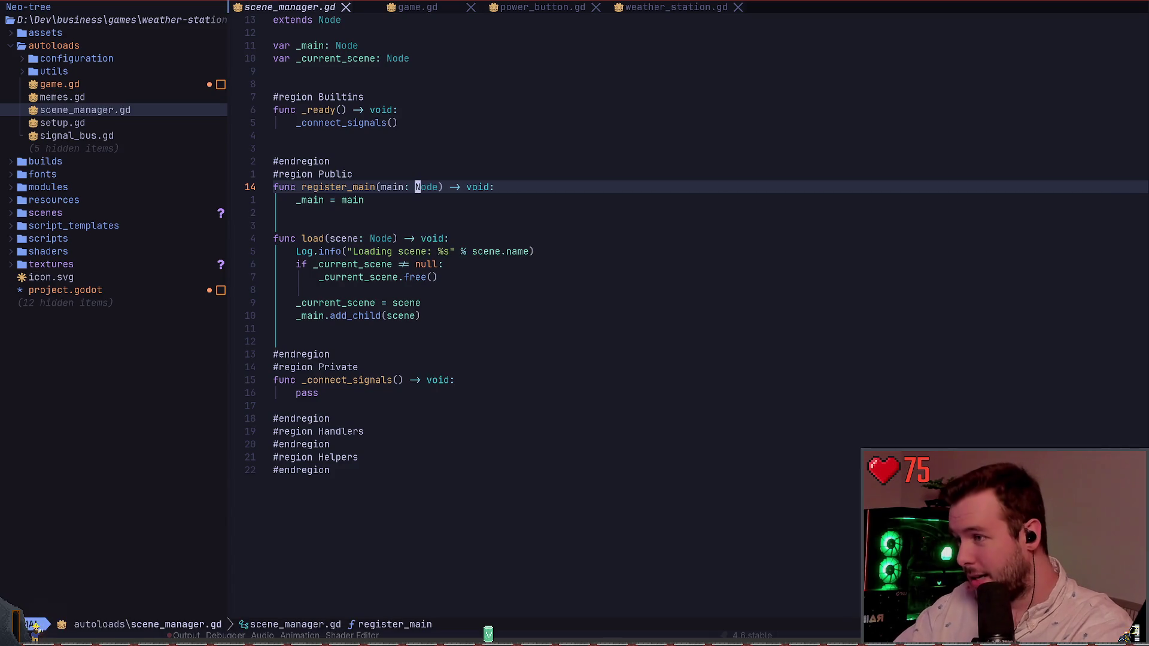
pyautogui.press('b')
pyautogui.press('b')
pyautogui.press('b')
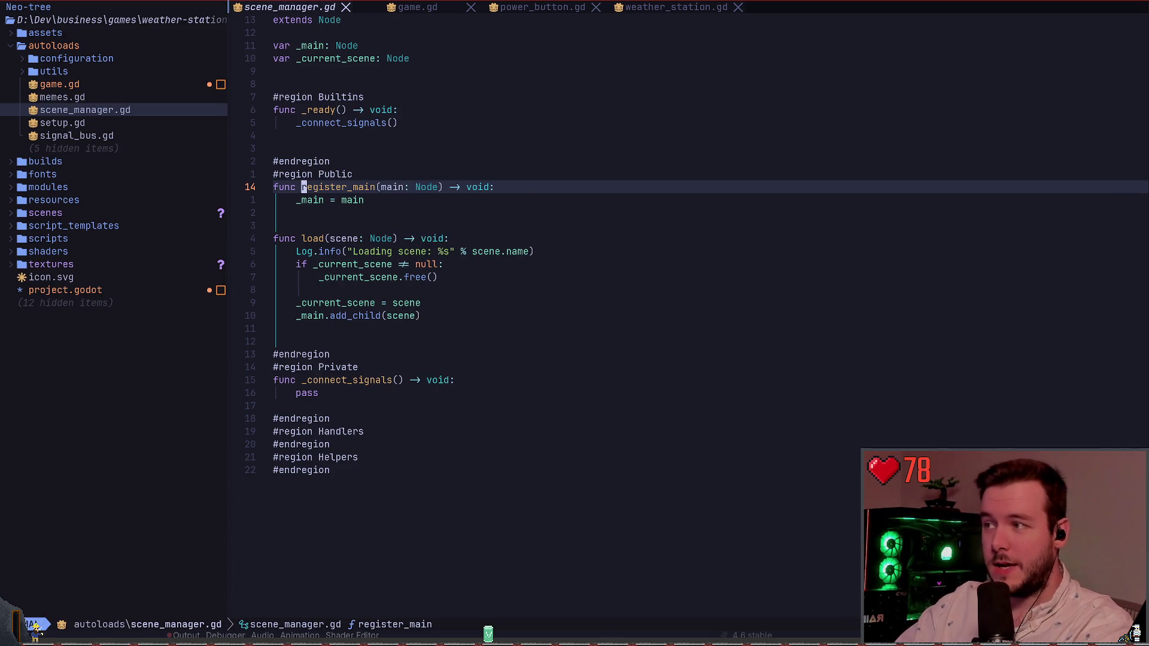
pyautogui.press('K')
pyautogui.press('k')
pyautogui.press('k')
pyautogui.press('k')
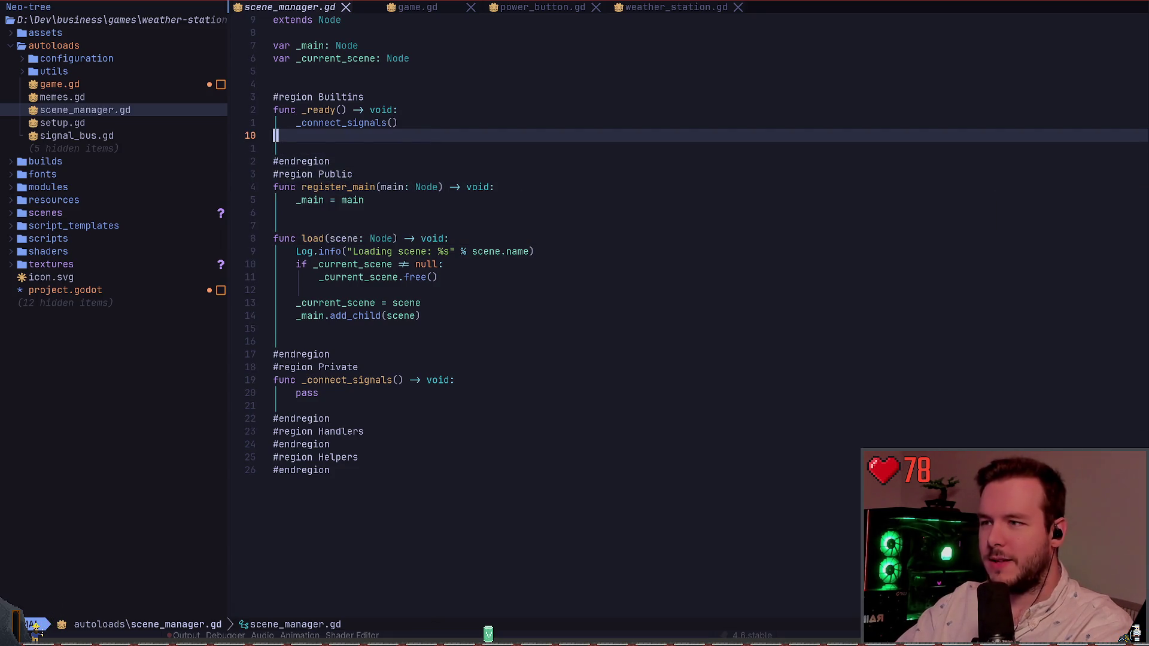
pyautogui.press('j')
pyautogui.press('j')
pyautogui.press('j')
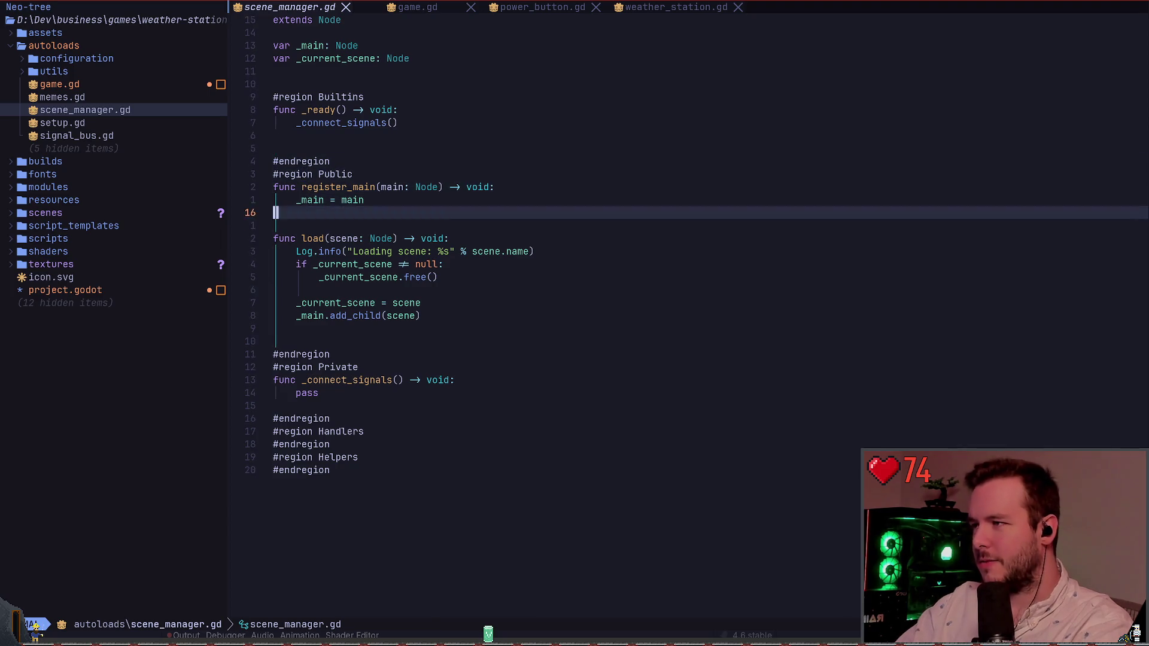
pyautogui.hotkey('shift', 'k')
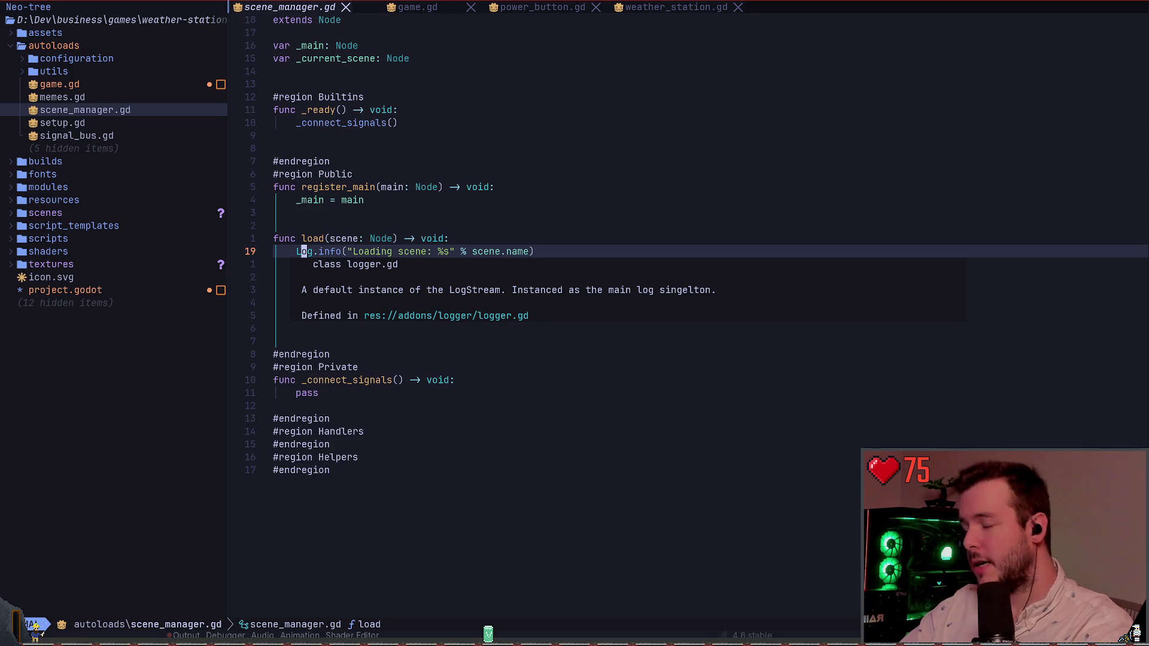
pyautogui.press('k')
pyautogui.press('k')
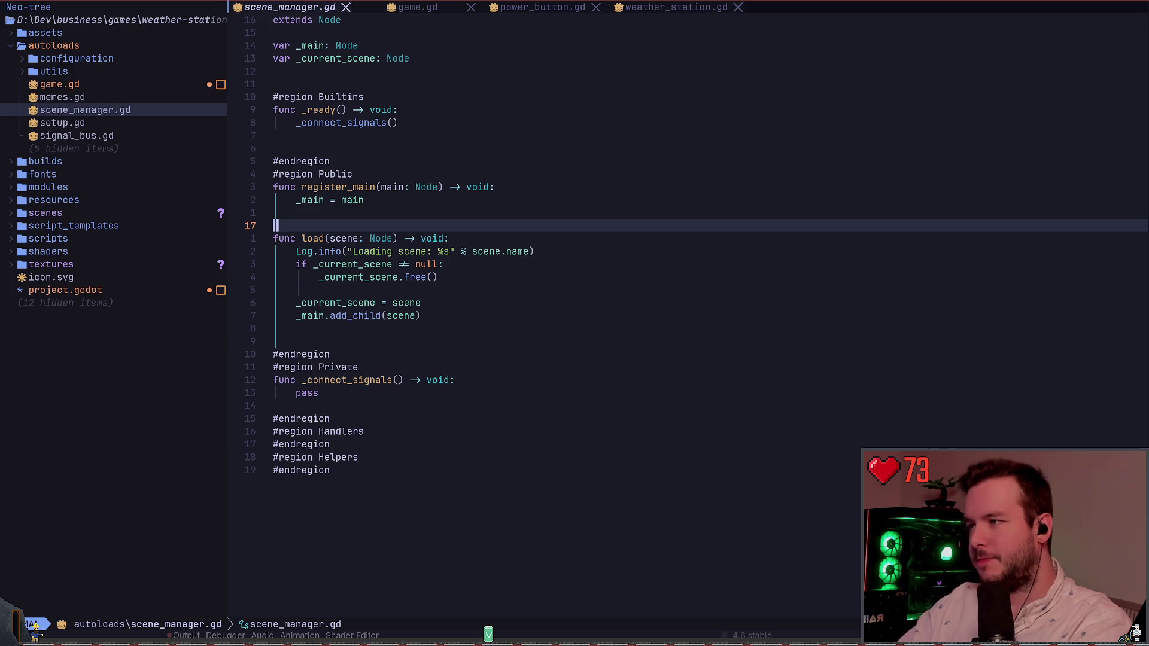
pyautogui.press('j')
pyautogui.press('j')
pyautogui.press('j')
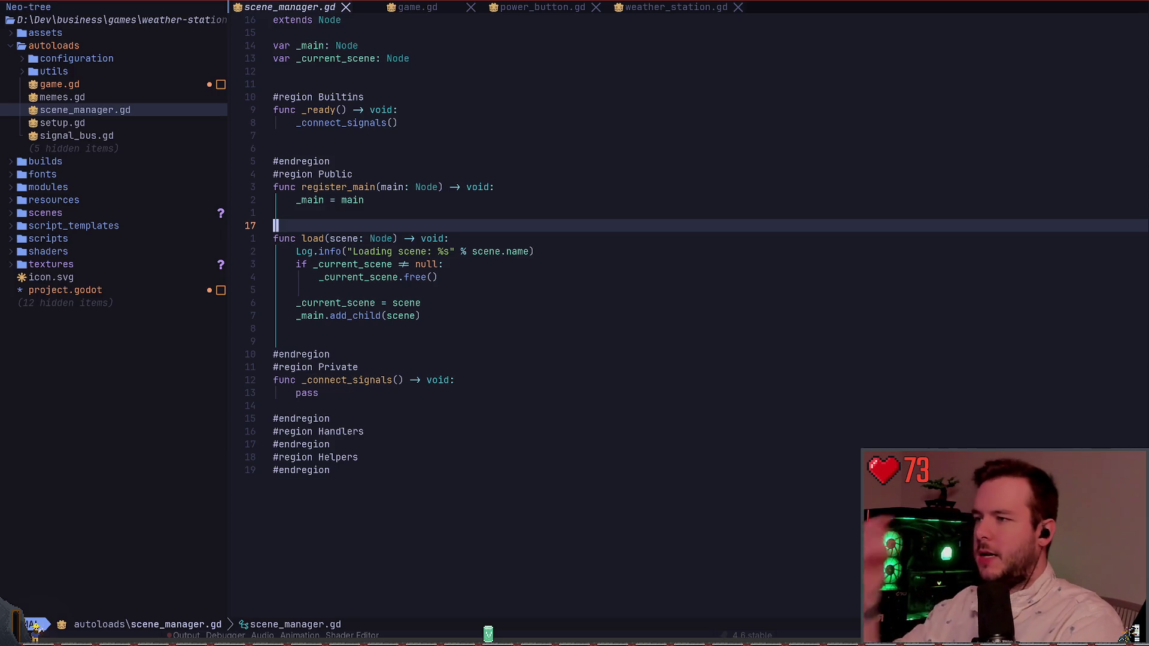
pyautogui.press('w')
pyautogui.press('w')
pyautogui.press('w')
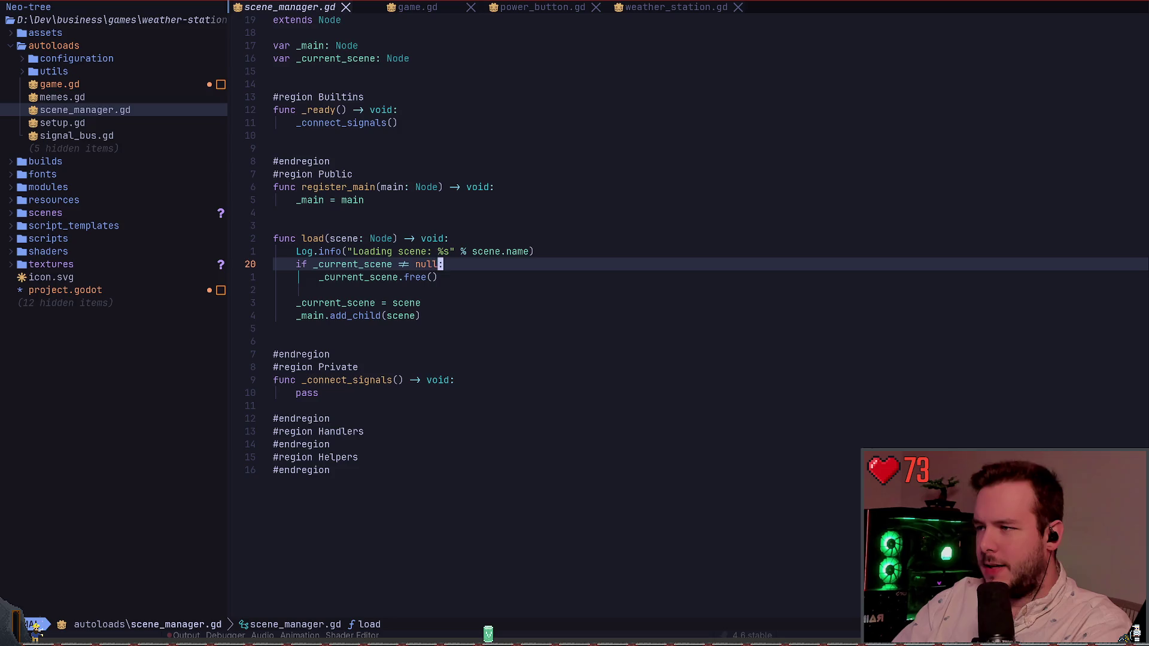
pyautogui.press('b')
pyautogui.hotkey('shift', 'k')
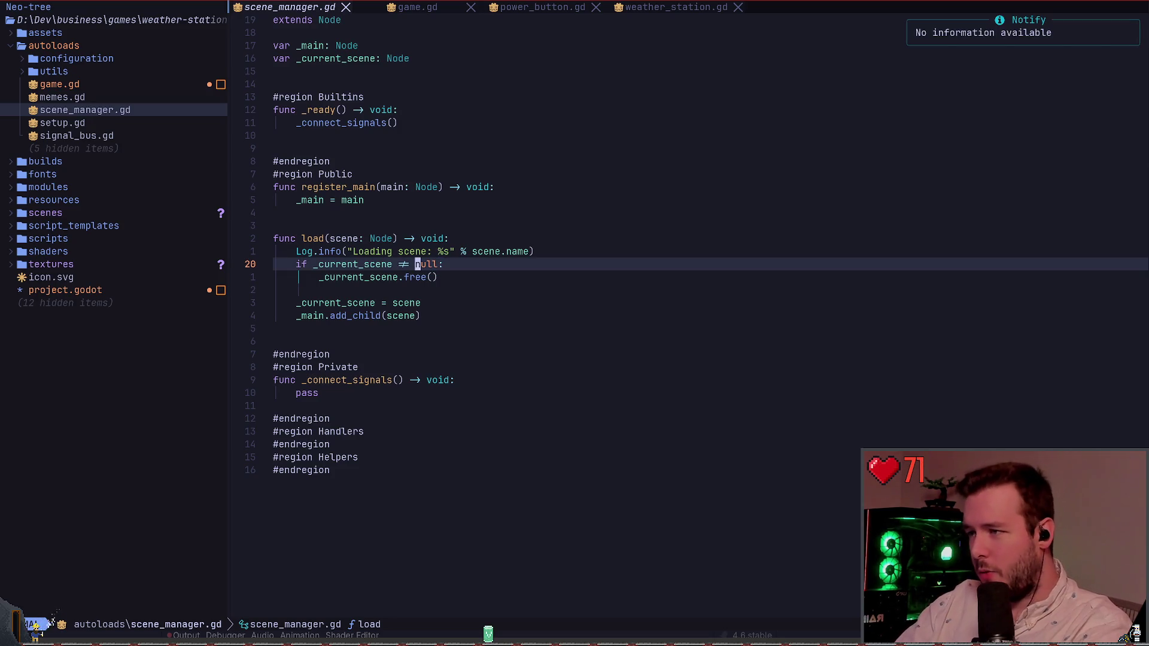
pyautogui.press('space')
pyautogui.press('u')
pyautogui.press('i')
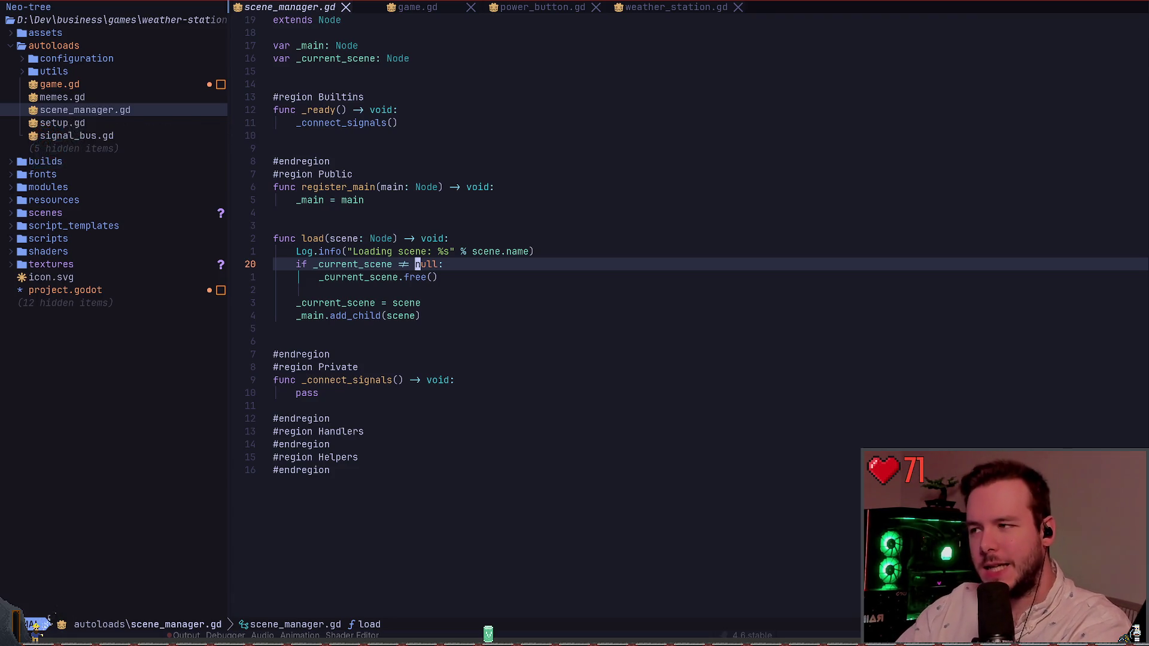
pyautogui.press('K')
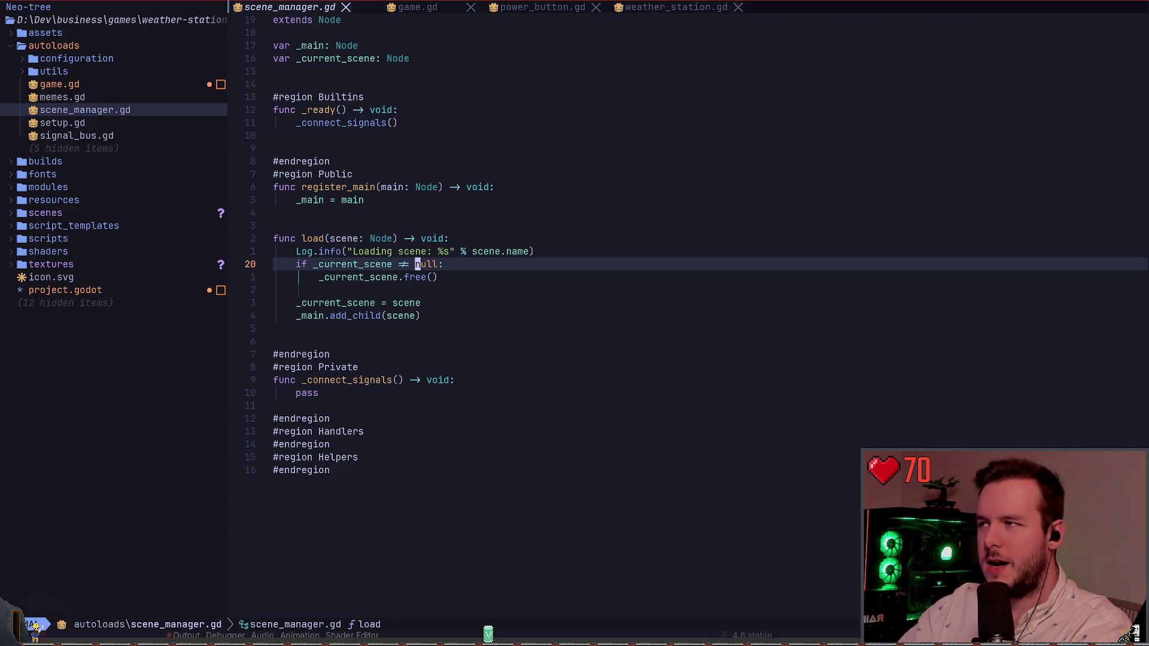
pyautogui.press('space')
pyautogui.press('u')
pyautogui.press('i')
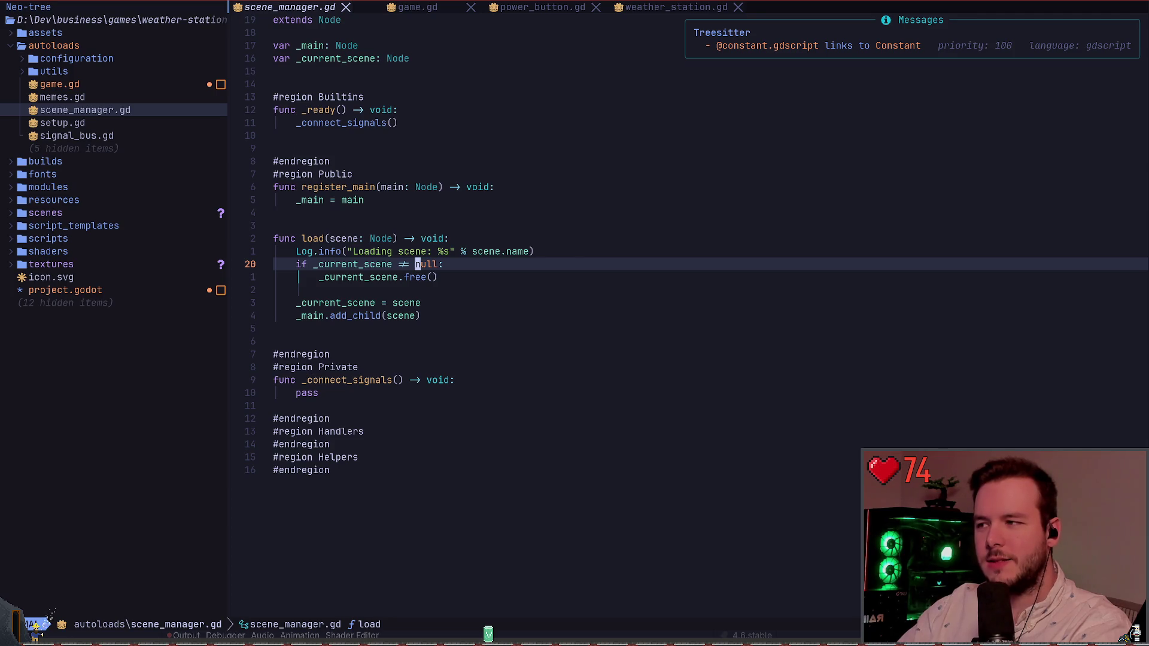
pyautogui.press('k')
pyautogui.press('k')
pyautogui.press('w')
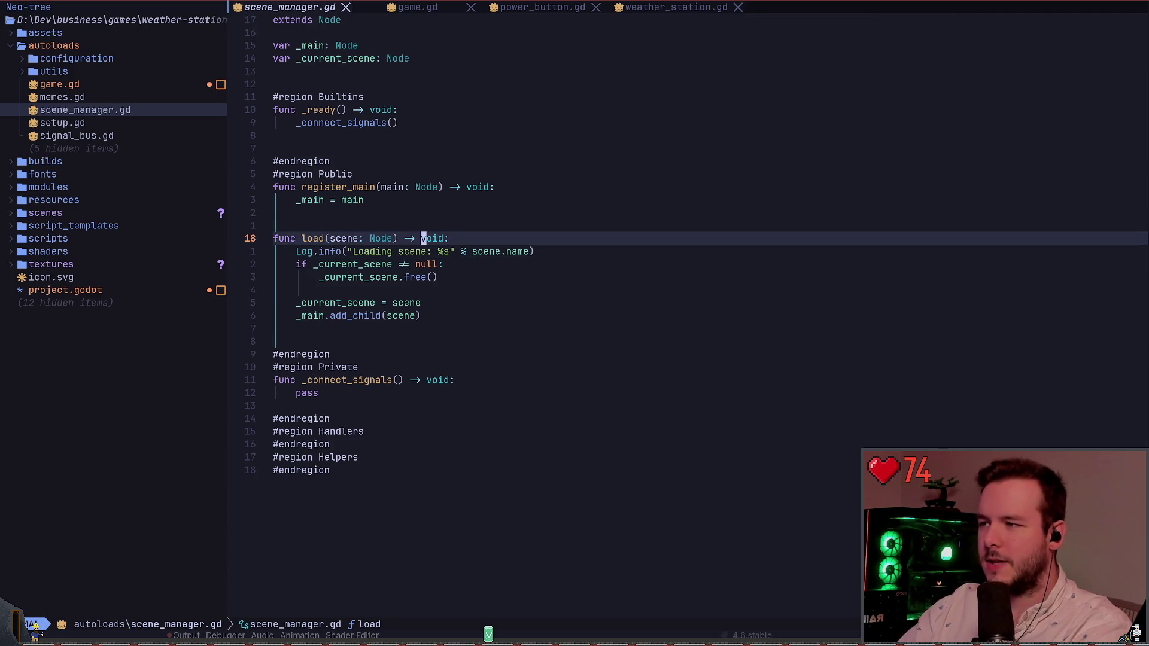
pyautogui.hotkey('shift', 'k')
pyautogui.press('space')
pyautogui.press('u')
pyautogui.press('i')
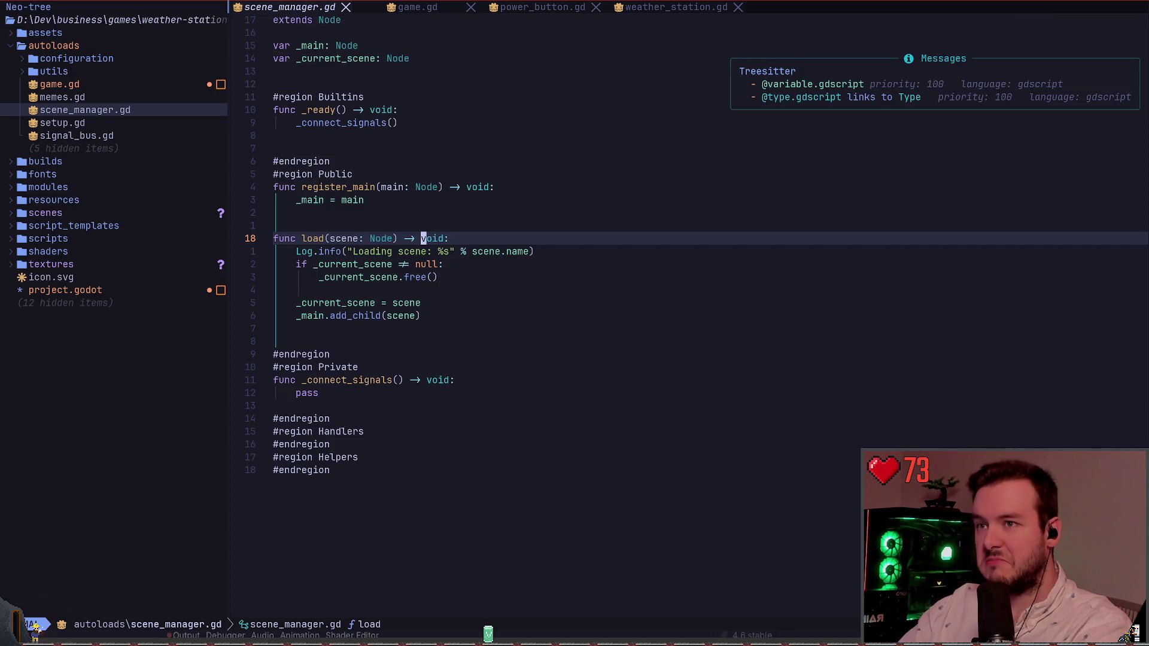
pyautogui.press('k')
pyautogui.press('k')
pyautogui.press('k')
pyautogui.press('g')
pyautogui.press('g')
pyautogui.press('j')
pyautogui.press('j')
pyautogui.press('j')
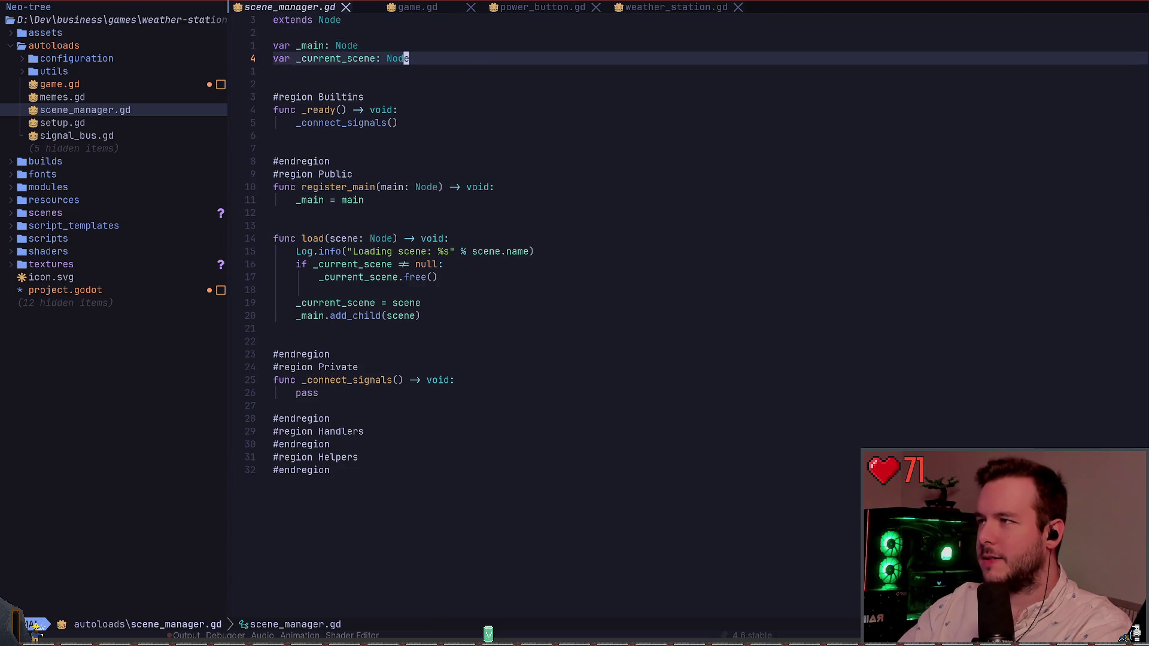
pyautogui.hotkey('shift', 'k')
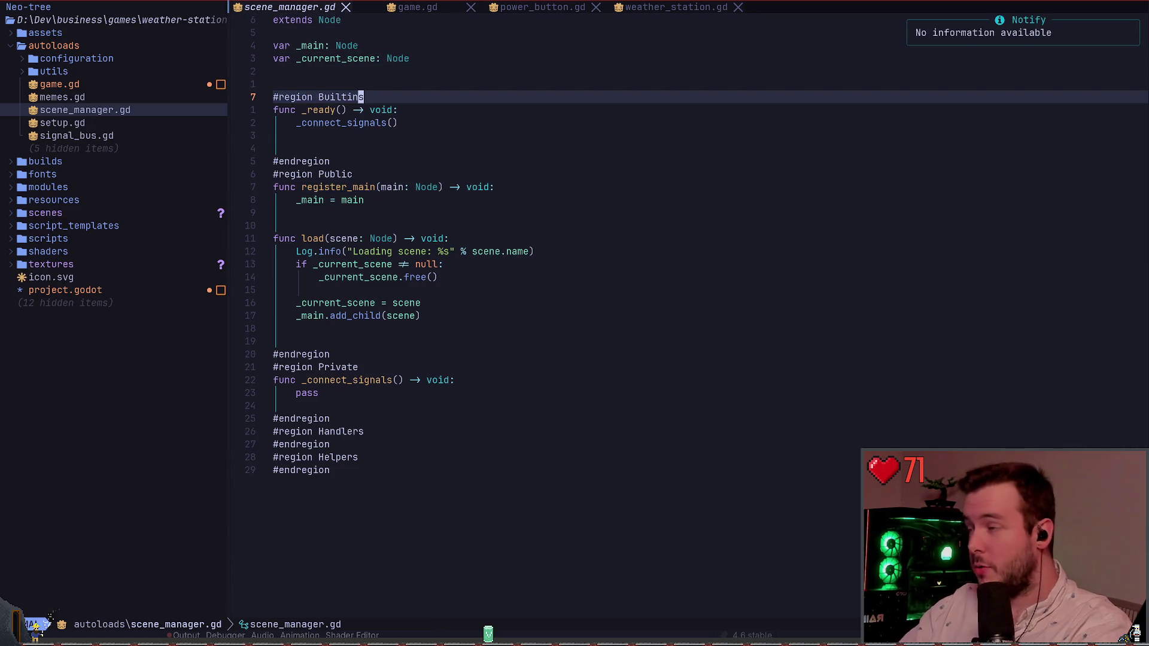
pyautogui.press('j')
pyautogui.press('j')
pyautogui.press('a')
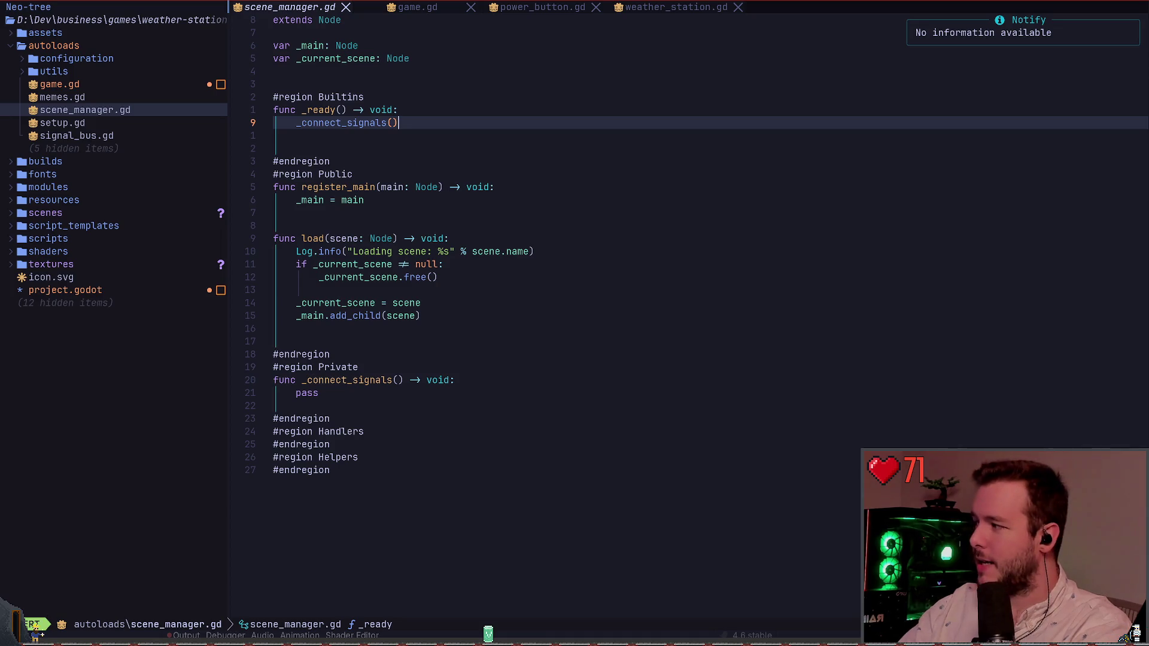
# Add a '# NOTE: Hello!' comment line below _connect_signals() and save
pyautogui.press('Return')
pyautogui.write('#')
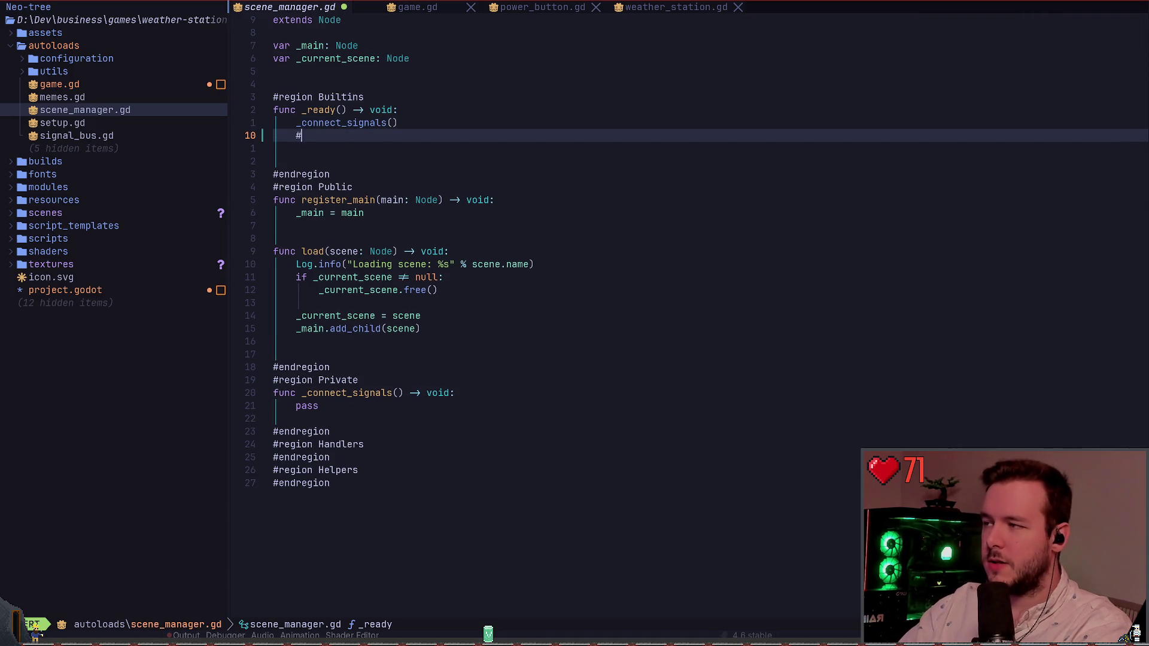
pyautogui.write(' NOTE: Hello!')
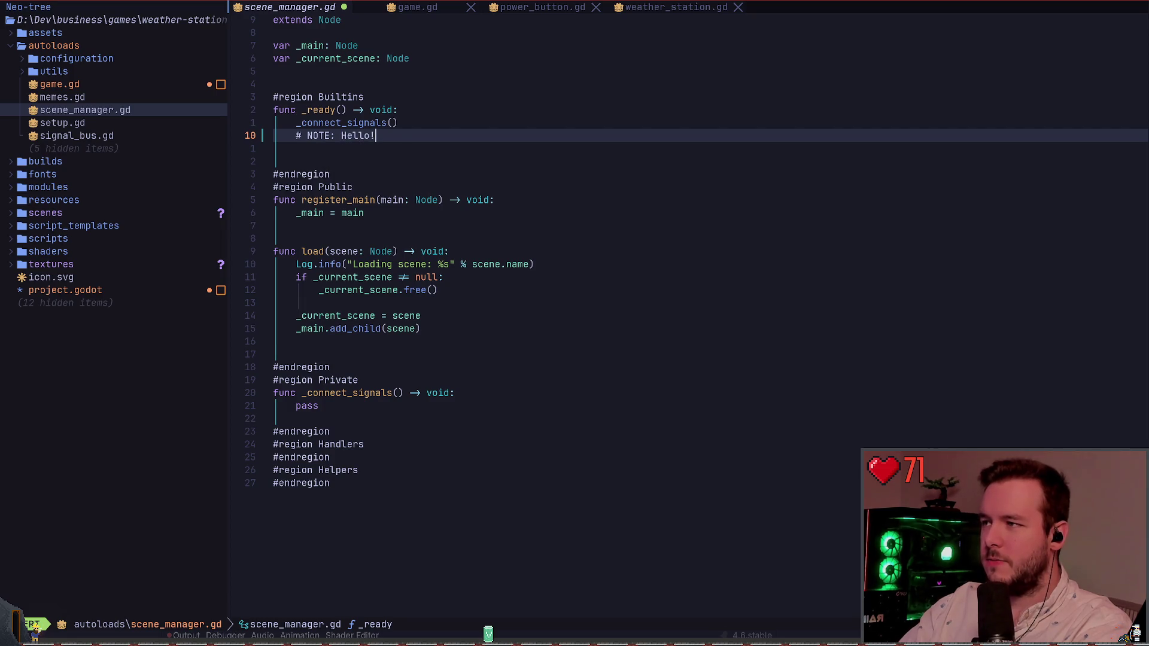
pyautogui.press('Escape')
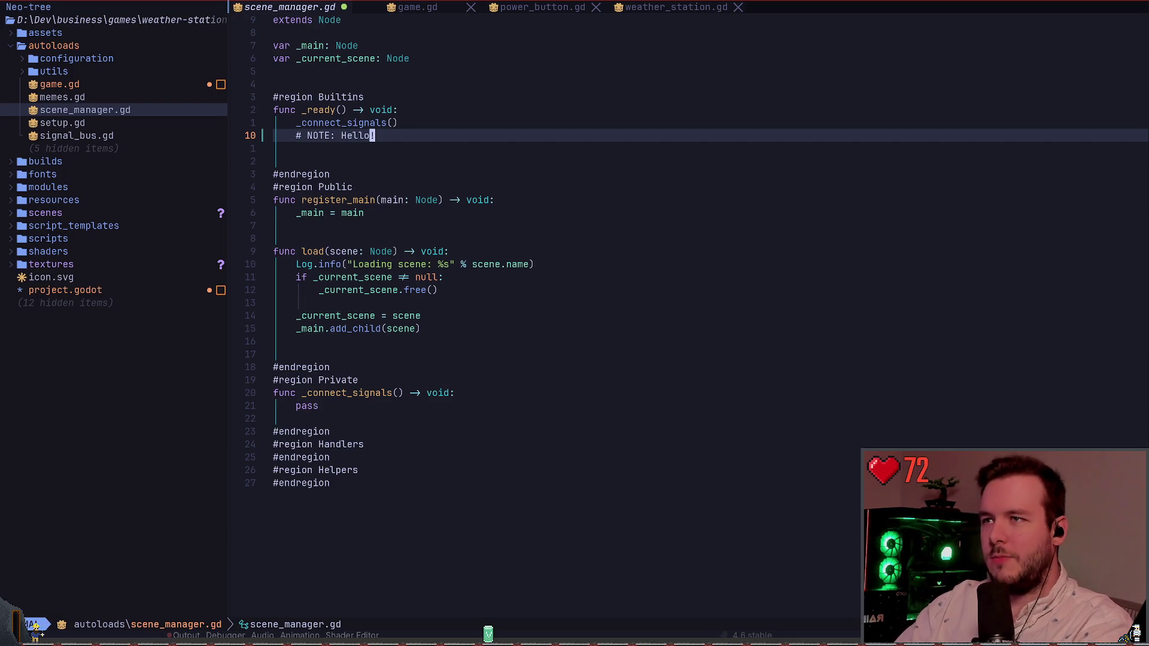
pyautogui.write(':w')
pyautogui.press('Return')
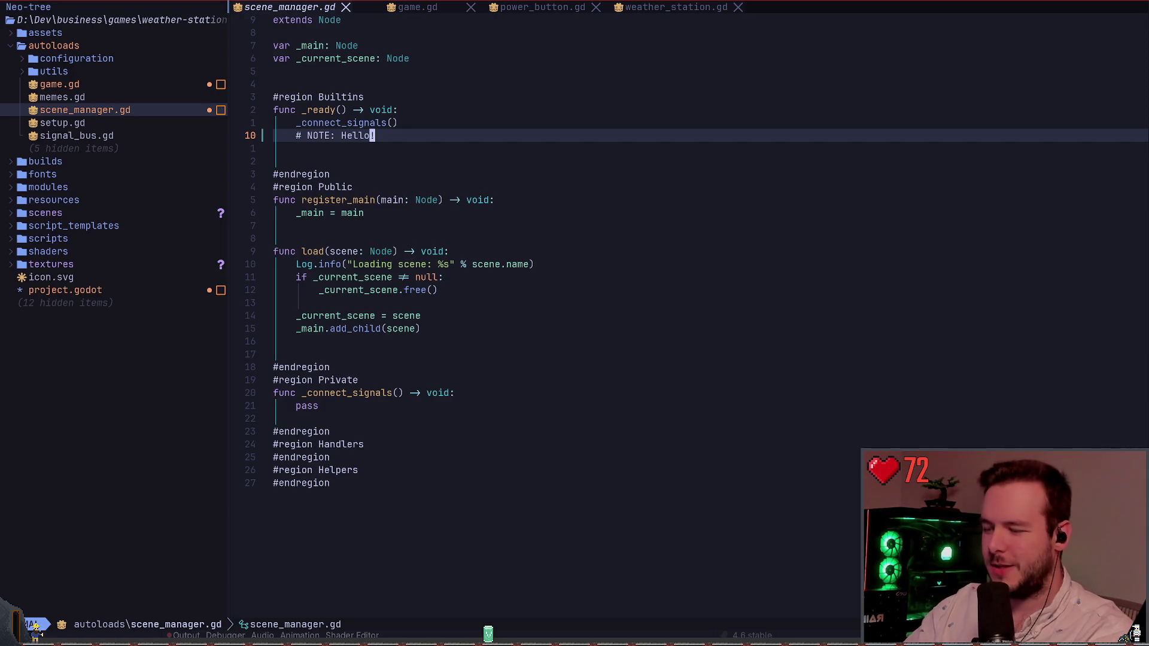
# Save again, then visually select and yank the word NOTE
pyautogui.write(':w')
pyautogui.press('Return')
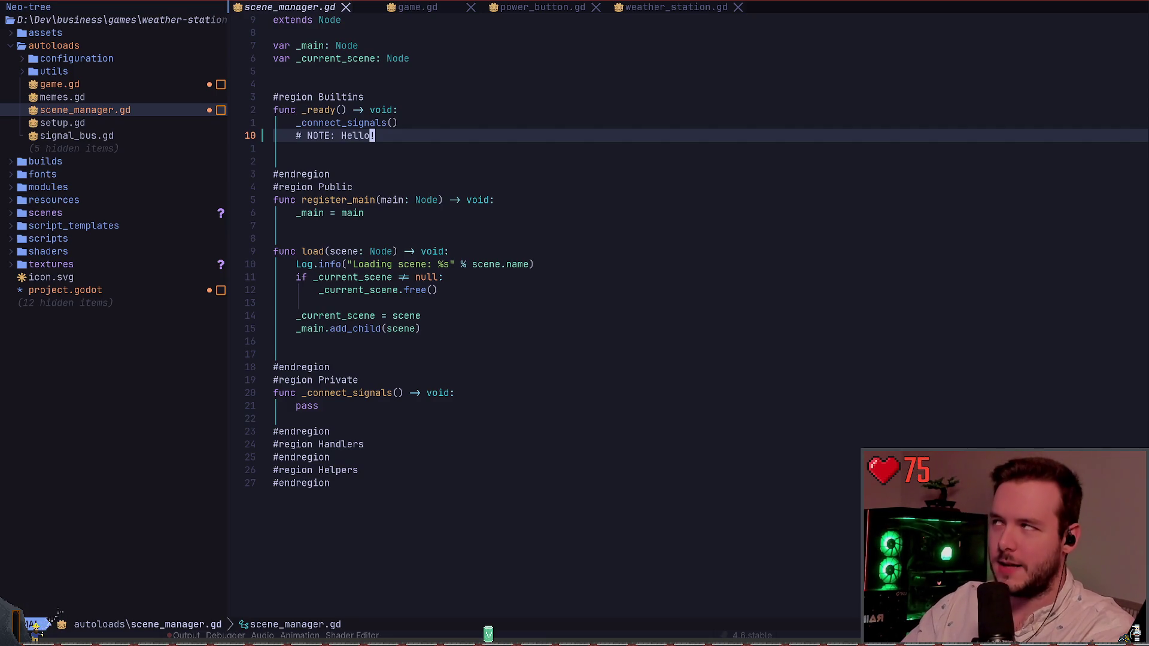
pyautogui.press('b')
pyautogui.press('b')
pyautogui.press('b')
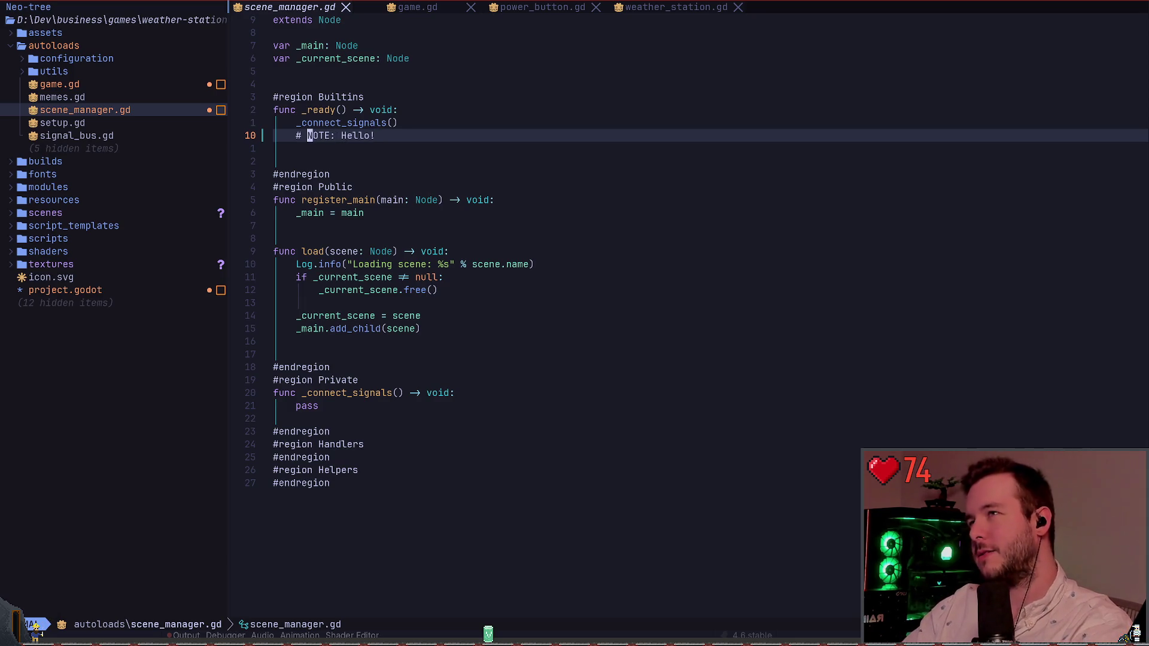
pyautogui.press('v')
pyautogui.press('e')
pyautogui.press('y')
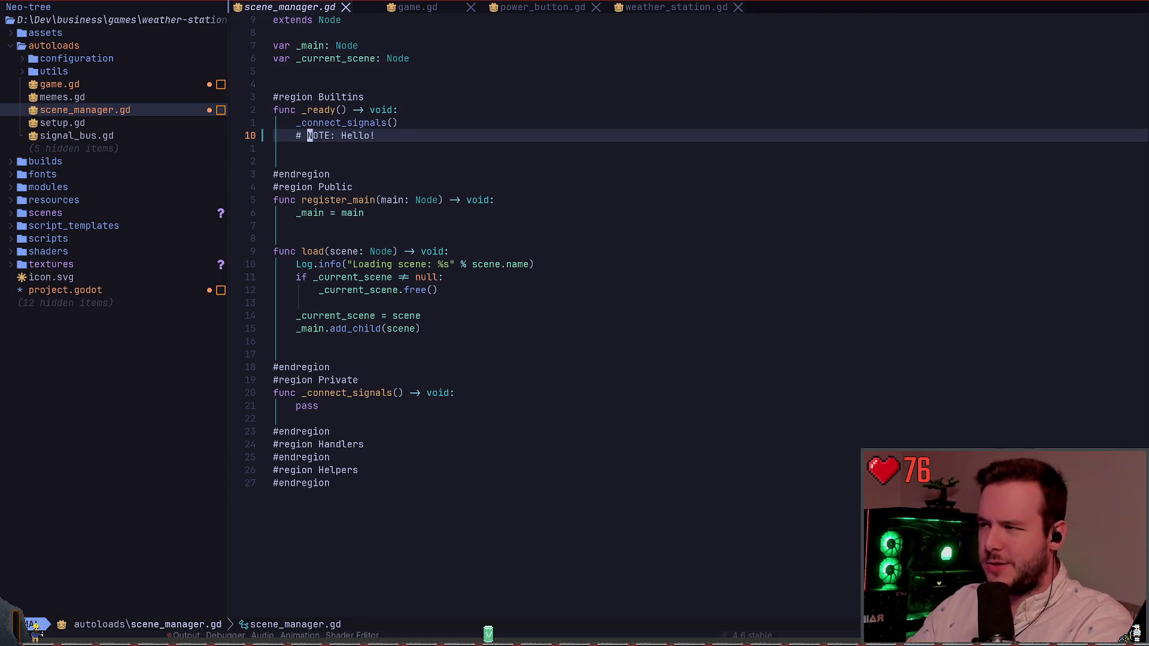
pyautogui.press('j')
pyautogui.press('k')
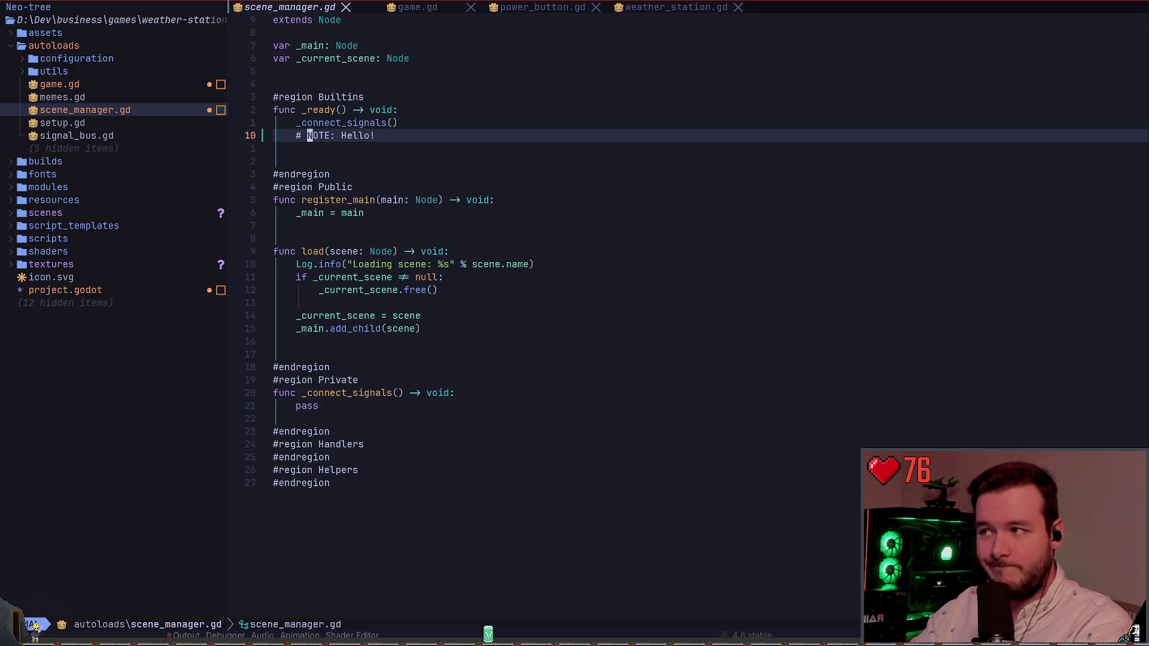
# Restart the editor to reopen scene_manager.gd at the #region Builtins line
pyautogui.press('space')
pyautogui.press('q')
pyautogui.press('q')
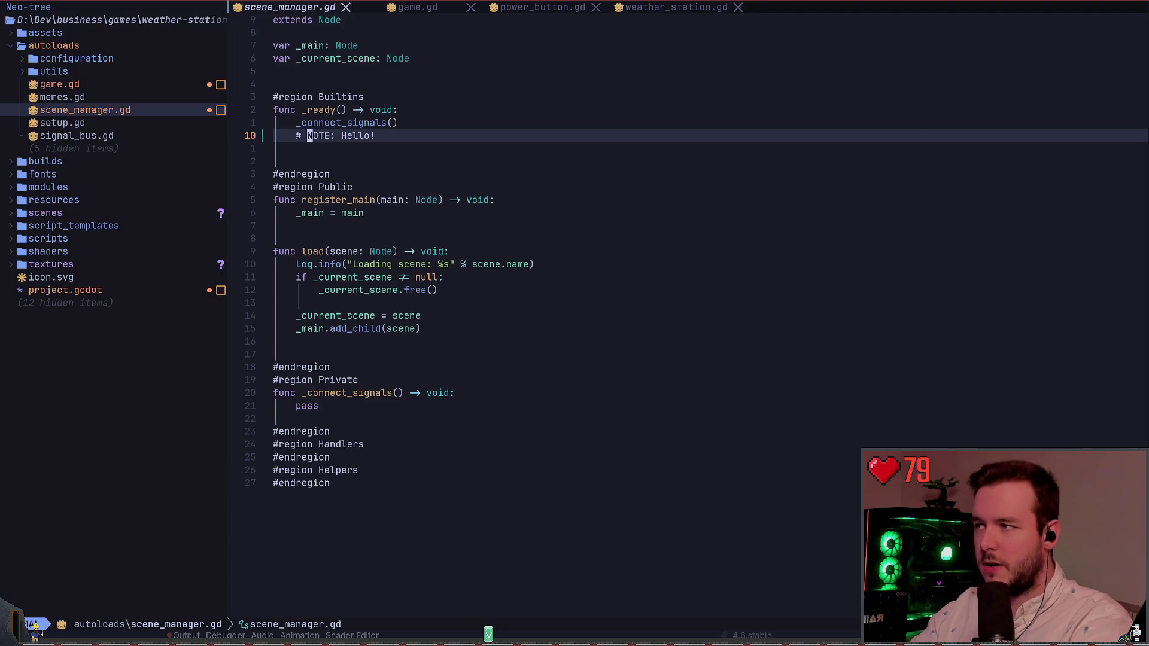
pyautogui.press('k')
pyautogui.press('k')
pyautogui.press('k')
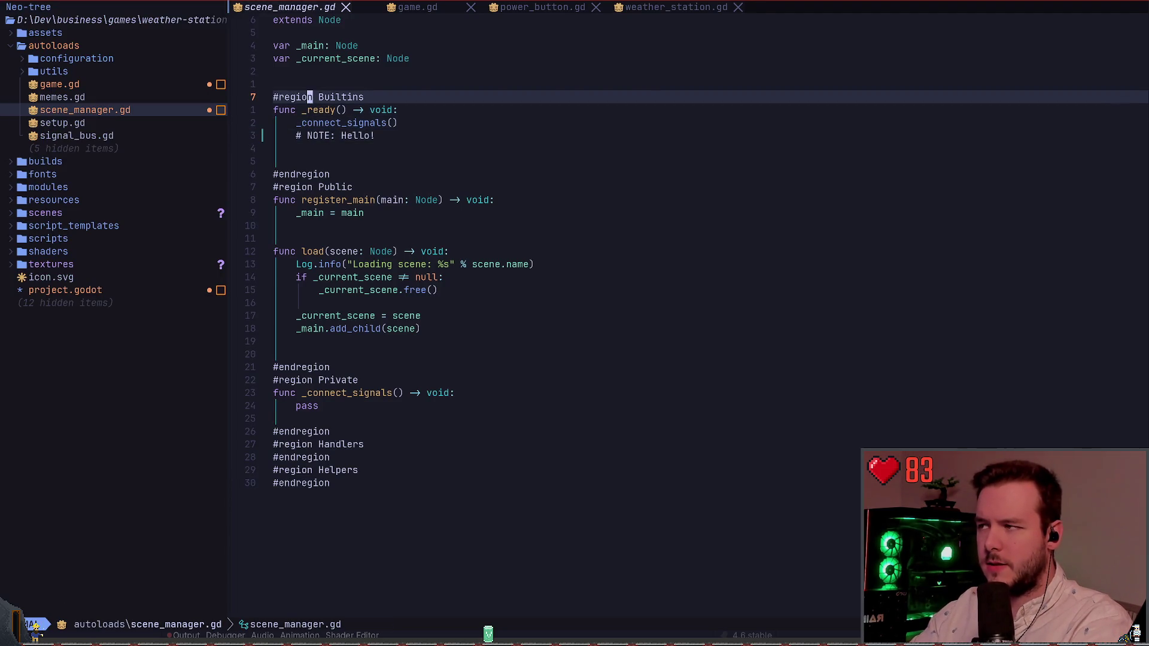
pyautogui.write('I')
pyautogui.write('#')
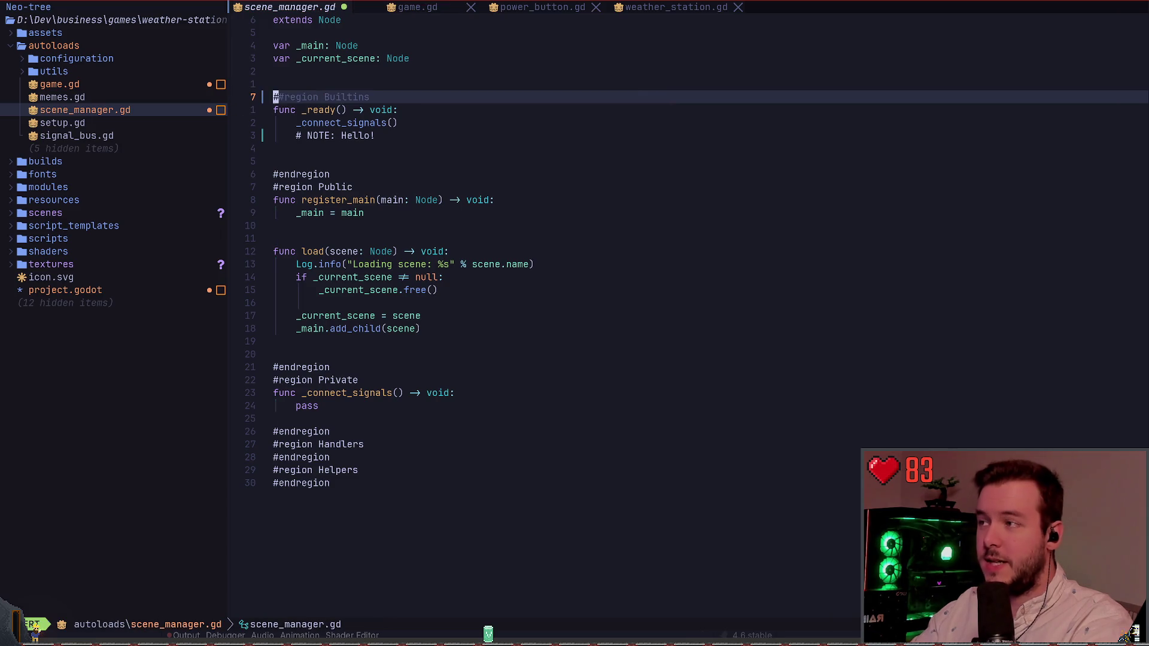
pyautogui.press('Escape')
pyautogui.press('j')
pyautogui.press('j')
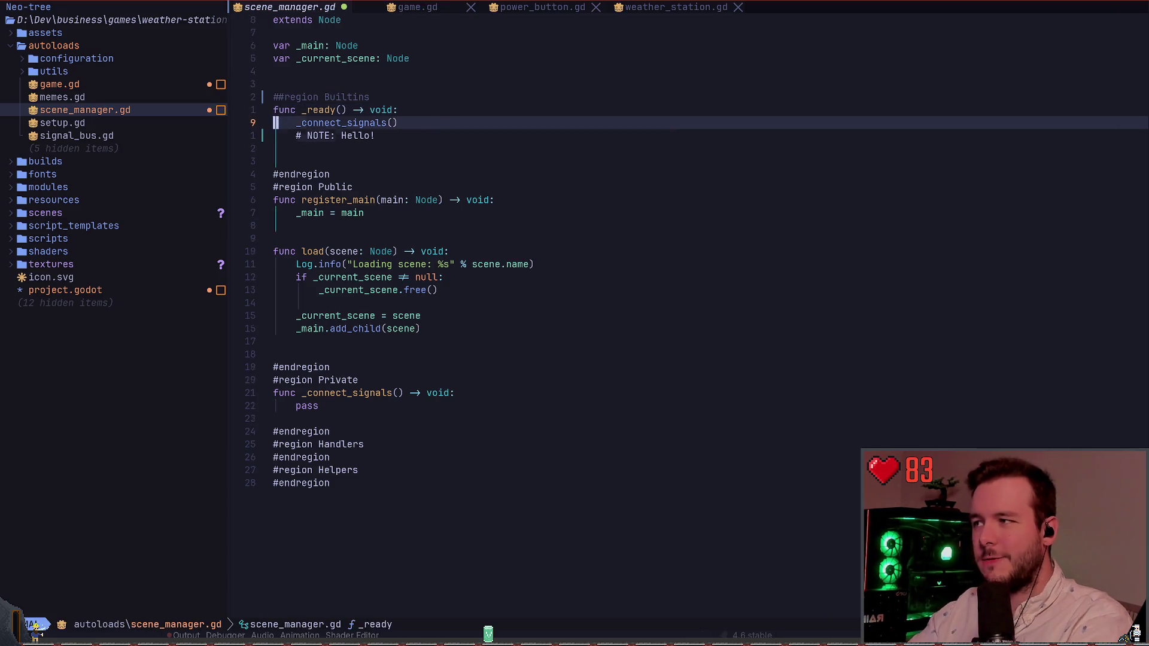
pyautogui.press('j')
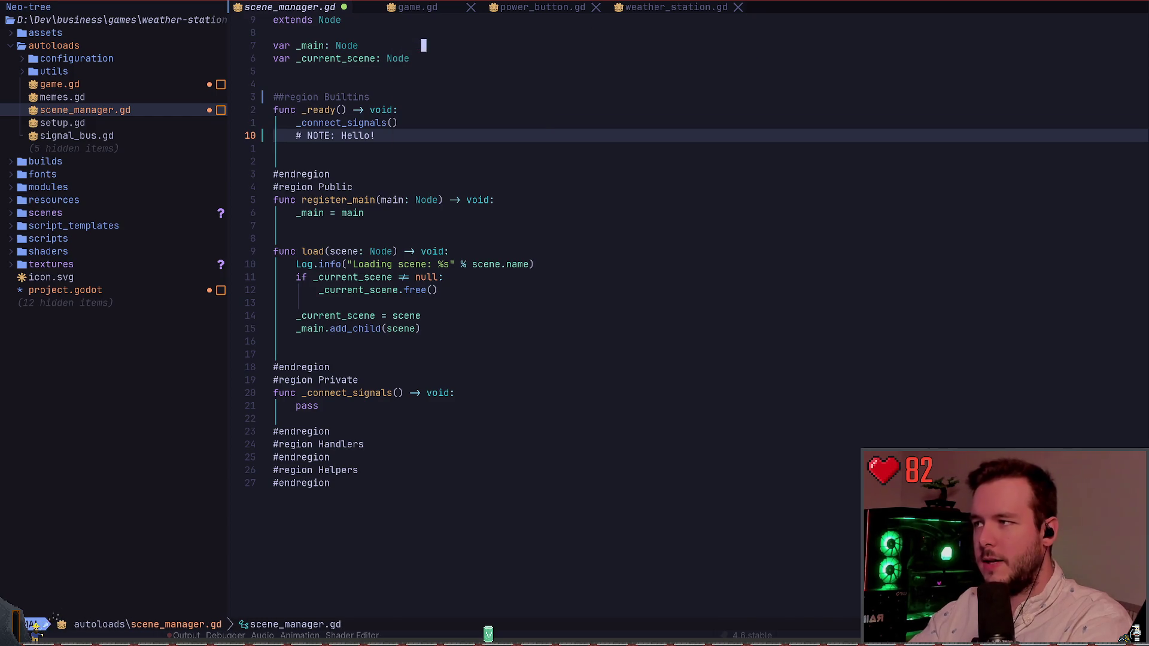
pyautogui.press('k')
pyautogui.press('k')
pyautogui.press('k')
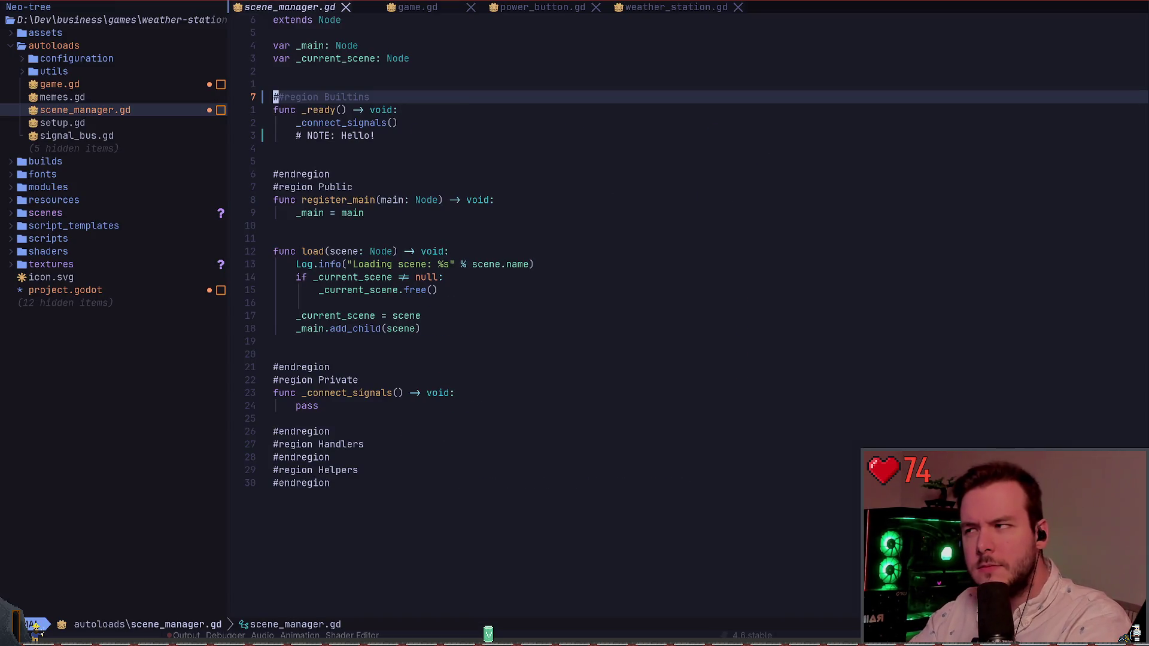
pyautogui.press('j')
pyautogui.press('j')
pyautogui.press('j')
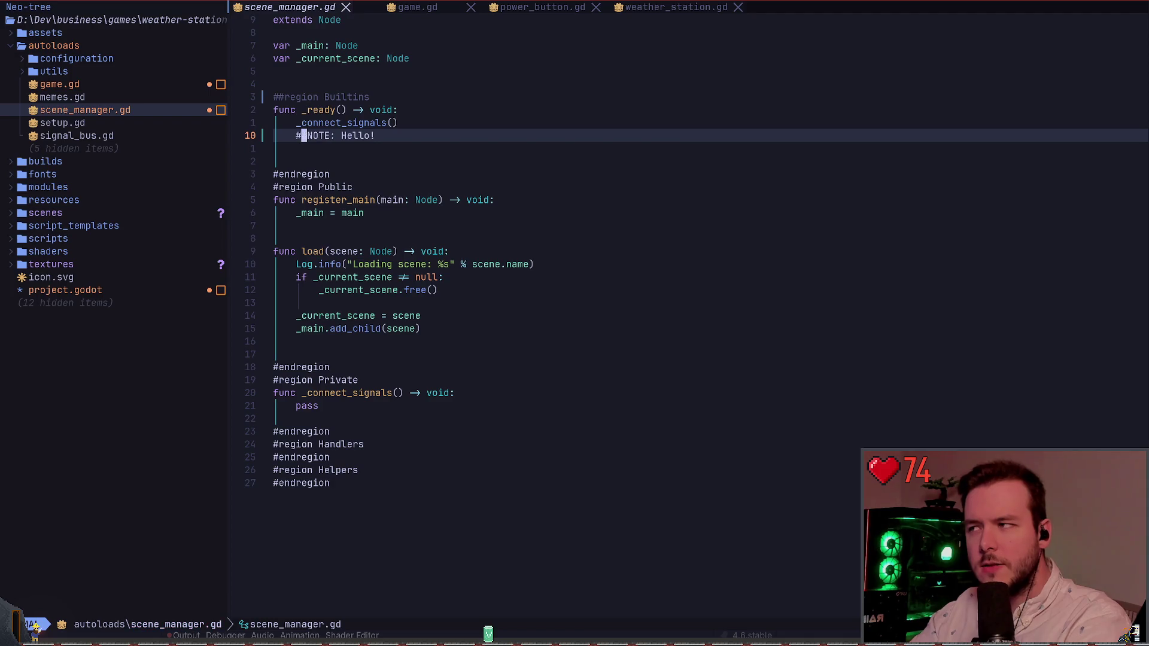
pyautogui.press('j')
pyautogui.press('j')
pyautogui.press('j')
pyautogui.press('j')
pyautogui.hotkey('ctrl', 's')
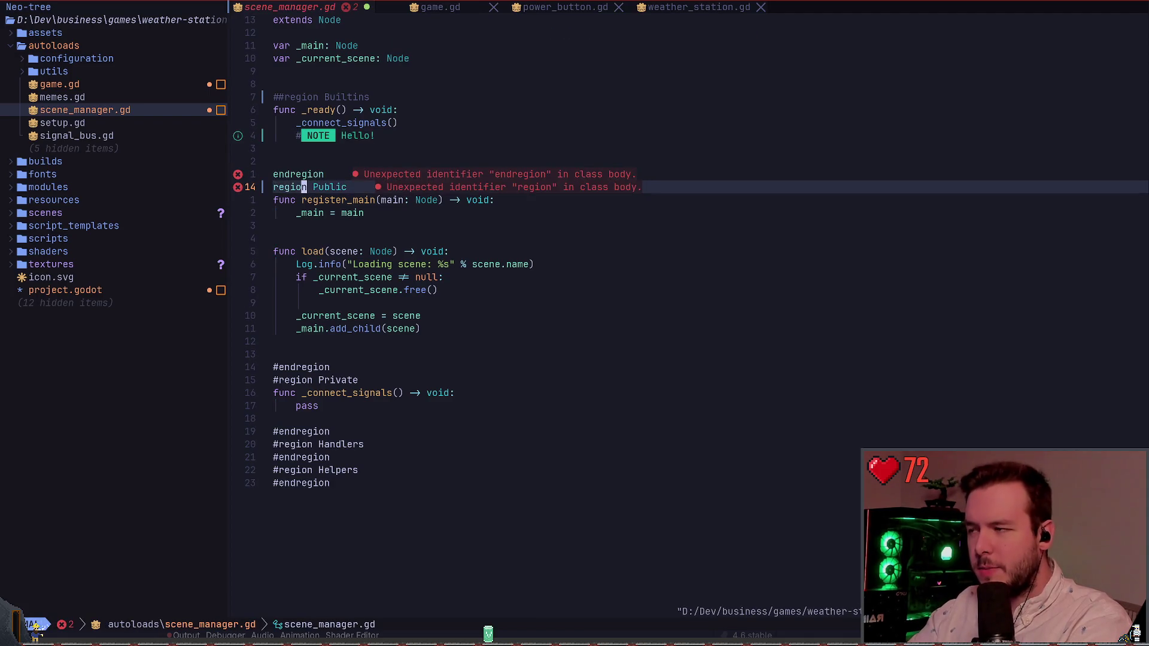
pyautogui.press('k')
pyautogui.press('0')
pyautogui.hotkey('ctrl', 'v')
pyautogui.press('j')
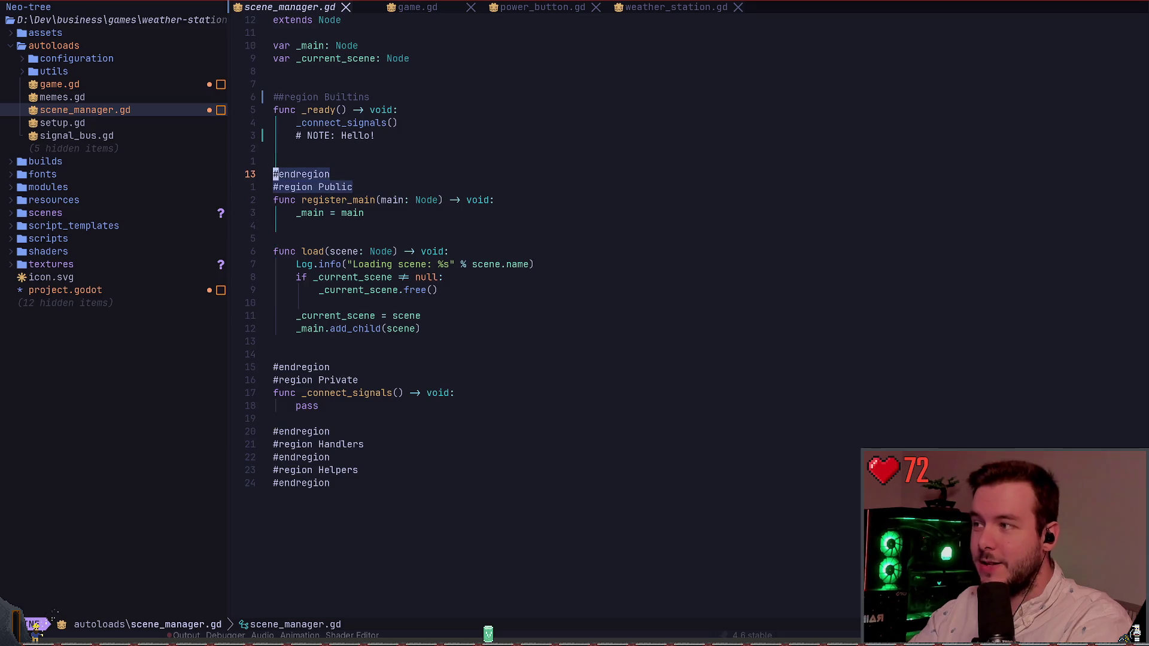
pyautogui.press('x')
pyautogui.press('k')
pyautogui.press('k')
pyautogui.press('j')
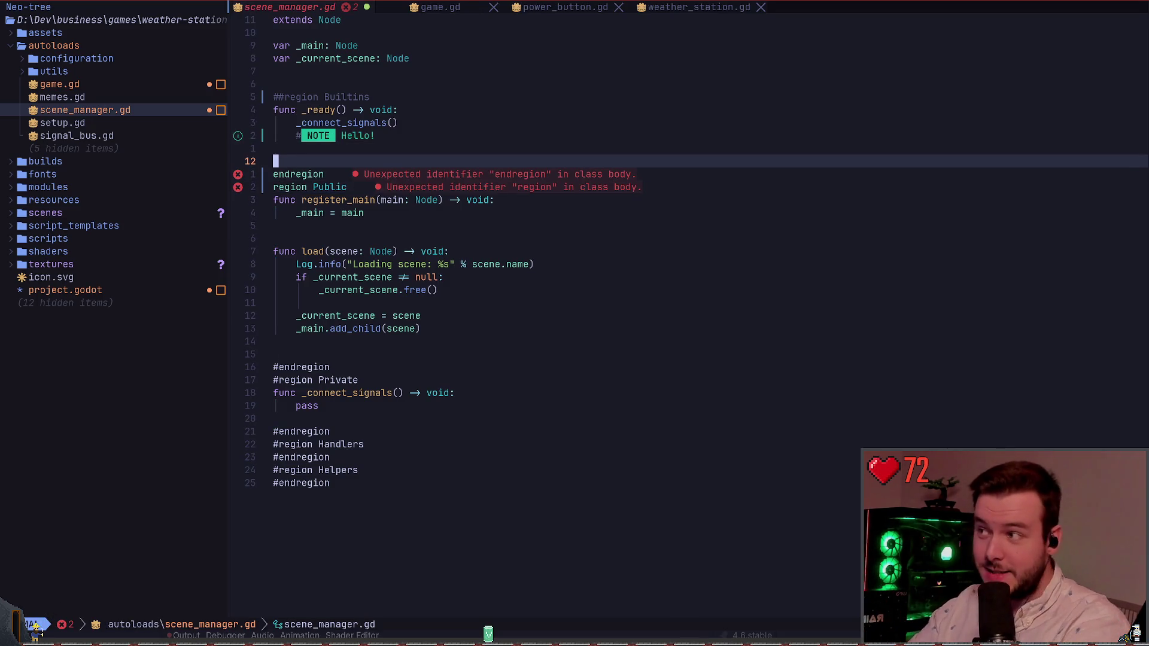
pyautogui.press('k')
pyautogui.press('k')
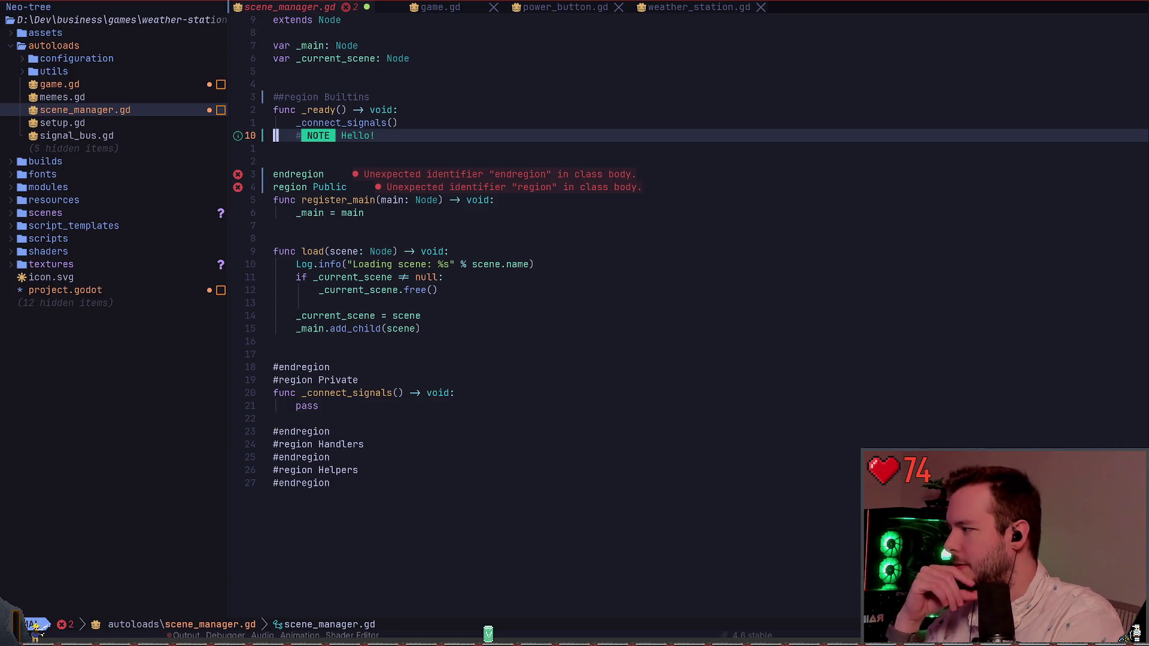
pyautogui.write(':w')
pyautogui.press('Return')
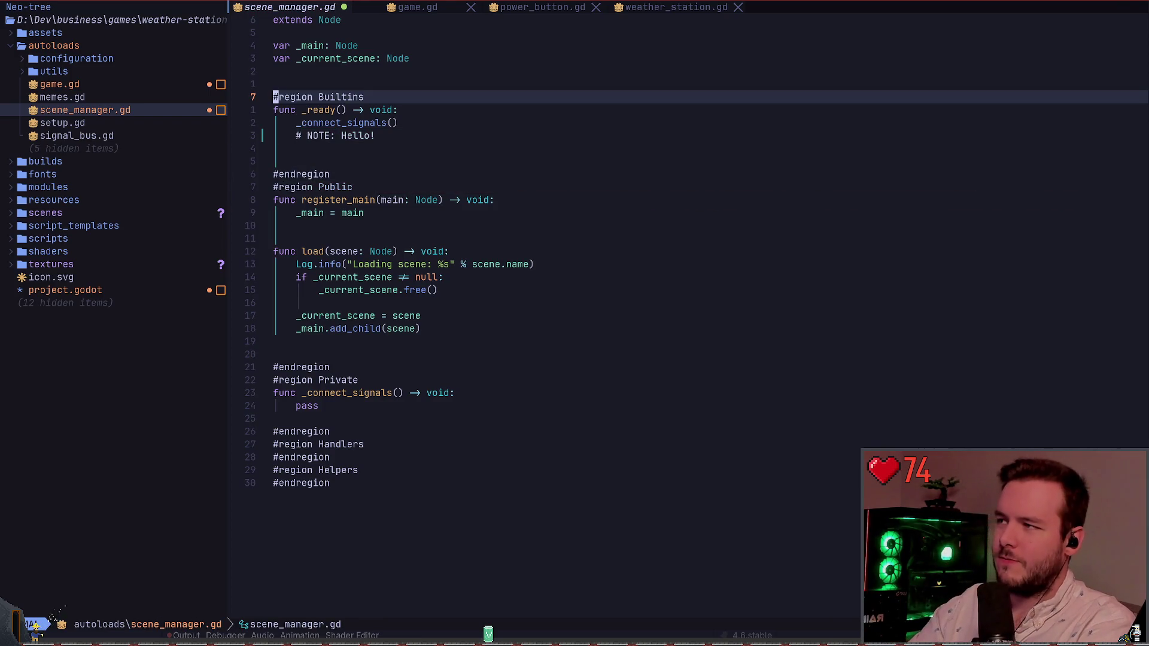
# Delete the NOTE comment line and save scene_manager.gd
pyautogui.press('d')
pyautogui.press('d')
pyautogui.write(':w')
pyautogui.press('Return')
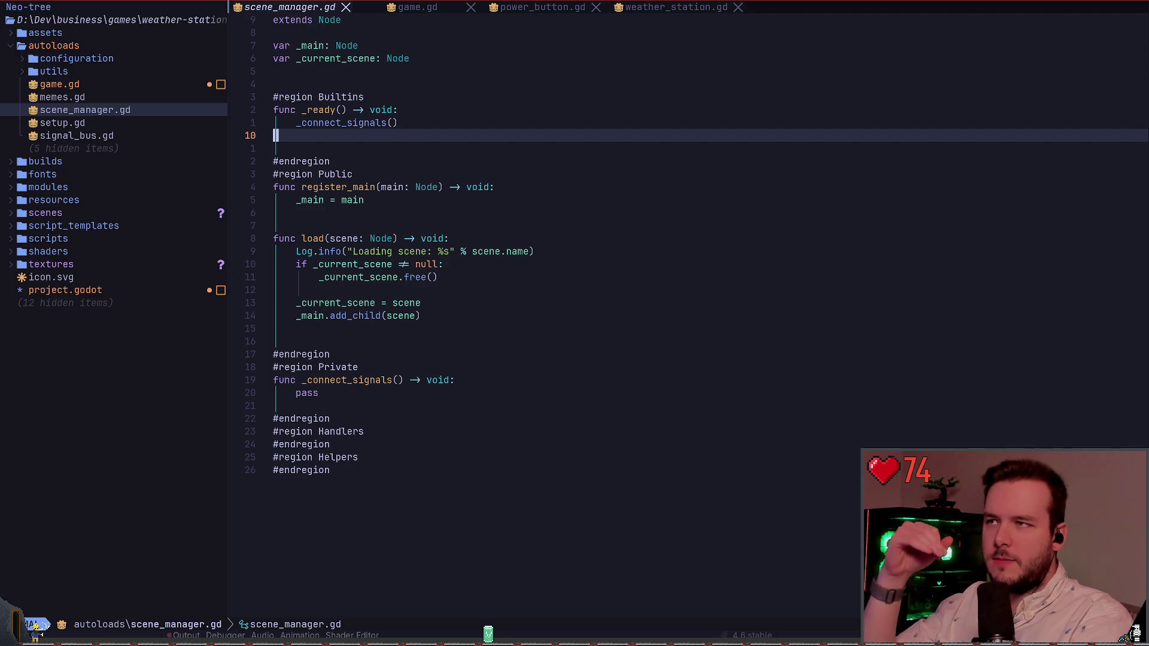
# Select the Builtins region from #endregion up to #region Builtins, then clear it
pyautogui.press('j')
pyautogui.press('j')
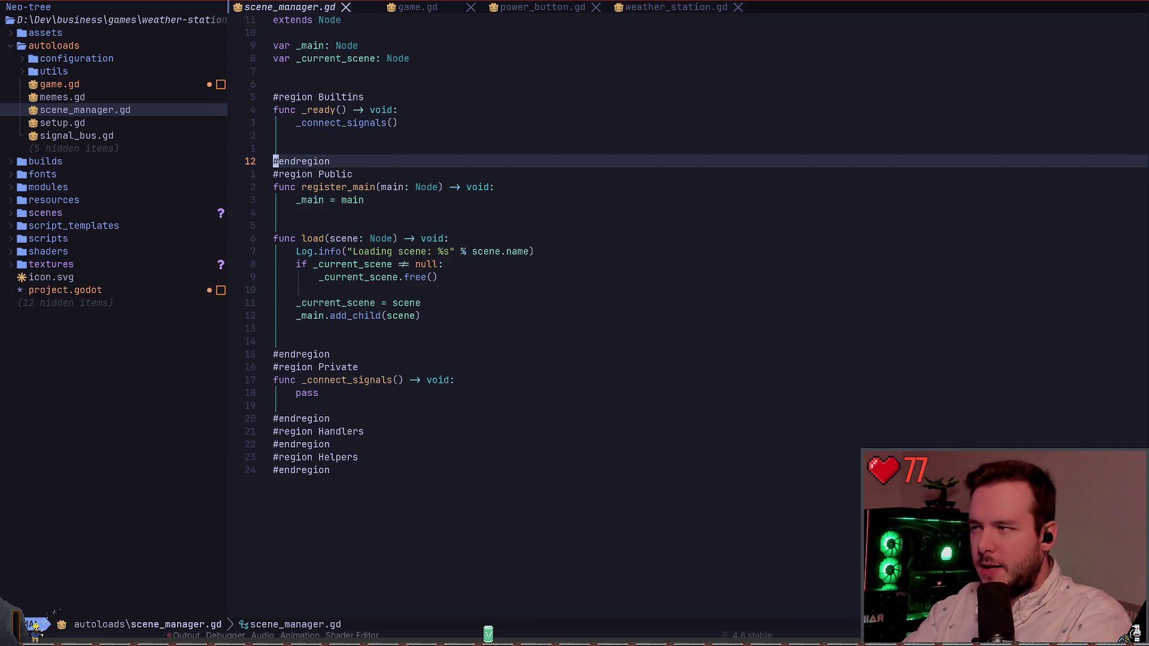
pyautogui.press('V')
pyautogui.press('k')
pyautogui.press('k')
pyautogui.press('k')
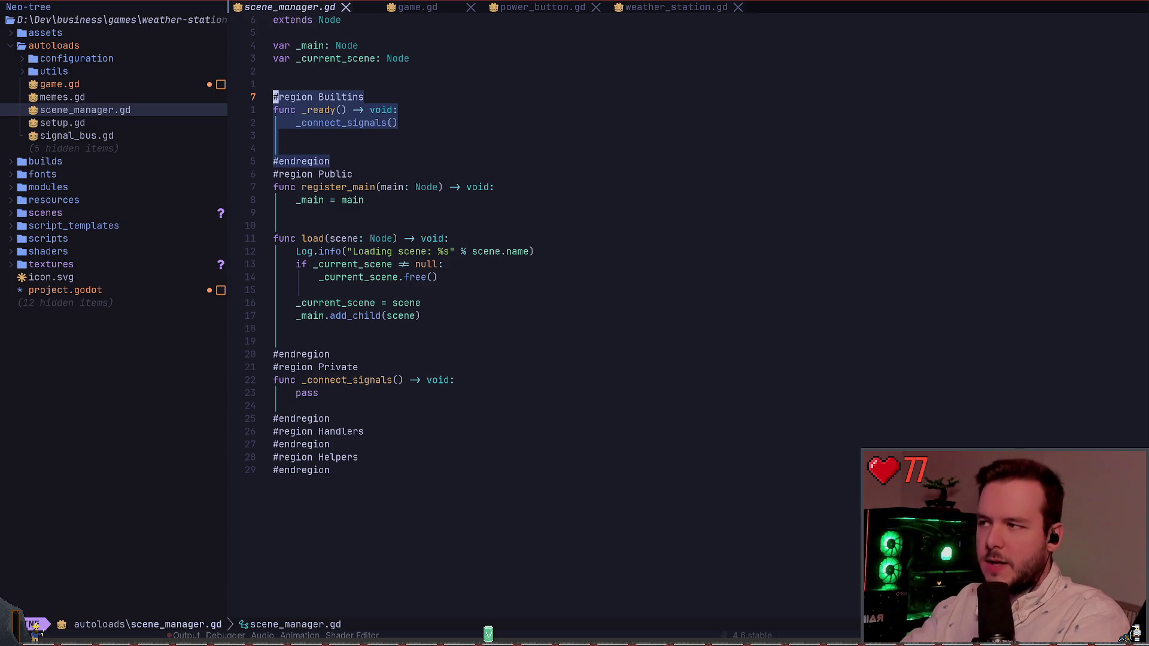
pyautogui.press('Escape')
pyautogui.press('j')
pyautogui.press('j')
pyautogui.press('j')
pyautogui.press('k')
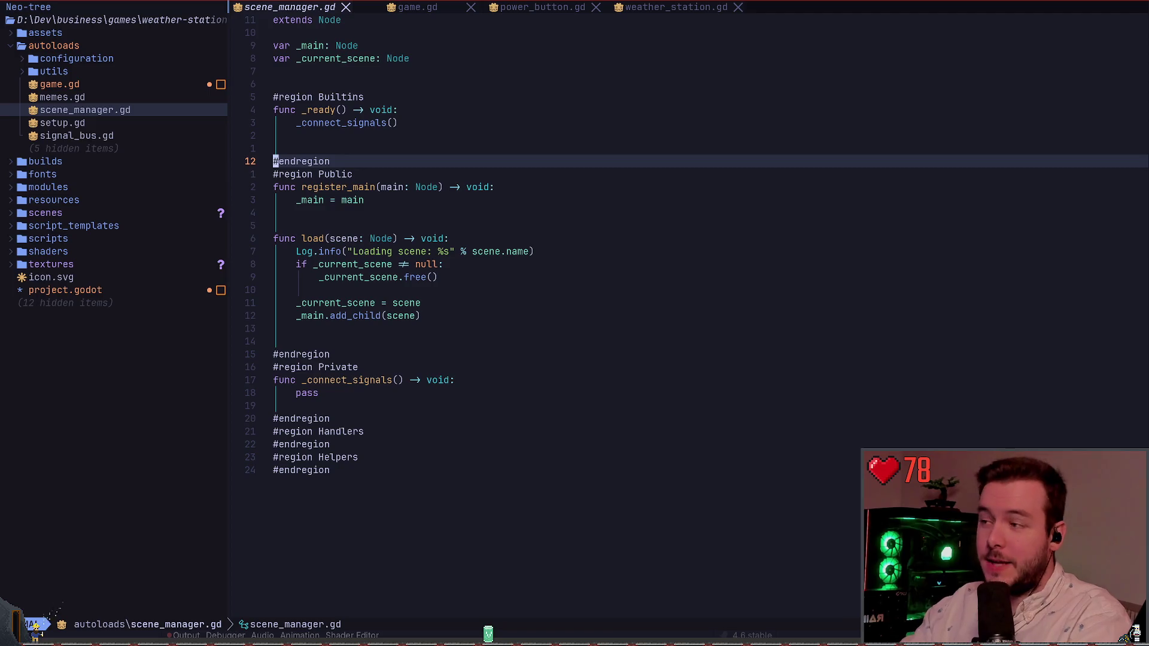
# Try typing ## before #endregion, then restore it to plain #endregion
pyautogui.write('i##')
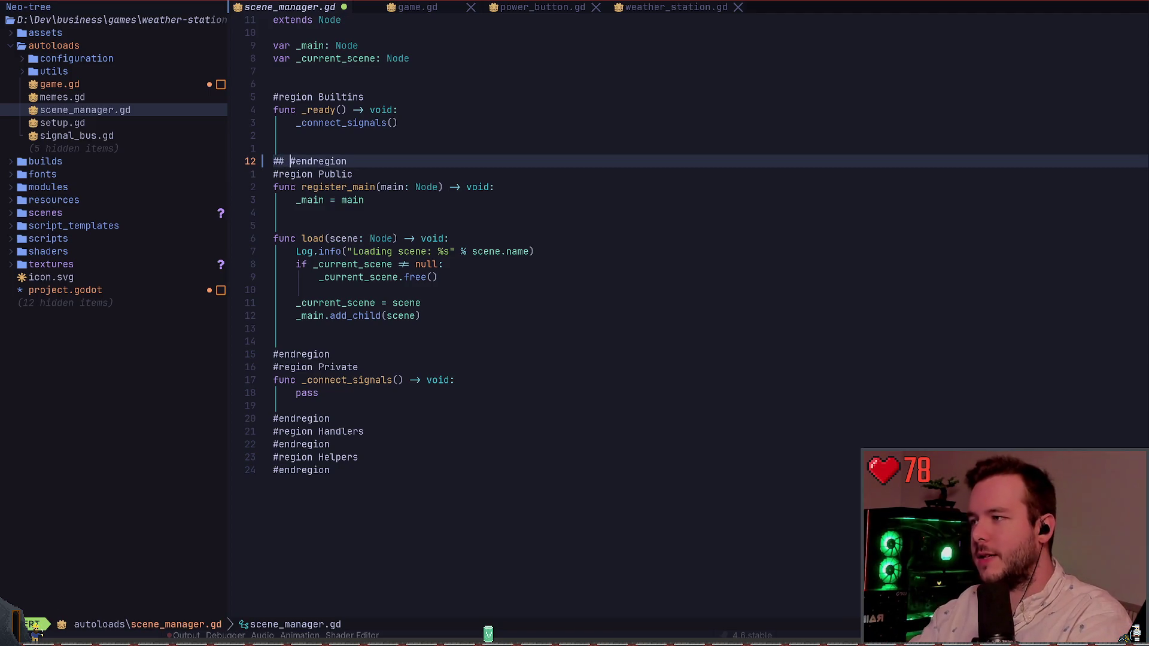
pyautogui.press('Escape')
pyautogui.press('w')
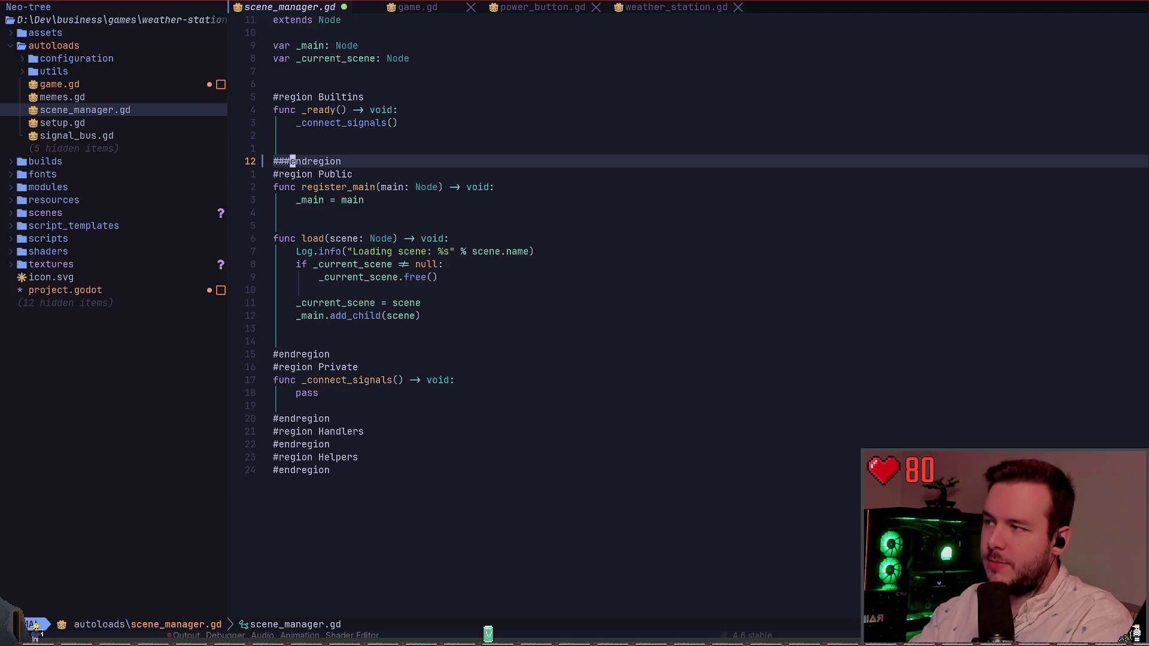
pyautogui.hotkey('shift', 'x')
pyautogui.hotkey('shift', 'x')
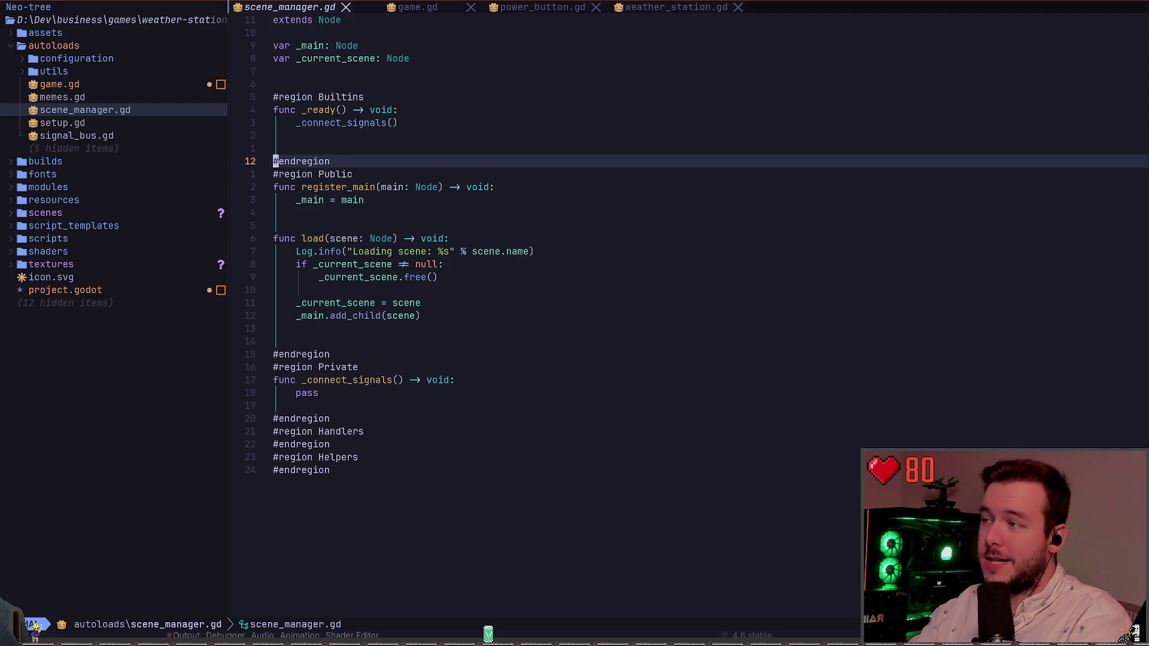
# Change the '#region Builtins' heading to '### Builtins BEGIN'
pyautogui.press('k')
pyautogui.press('k')
pyautogui.press('k')
pyautogui.write('cw###')
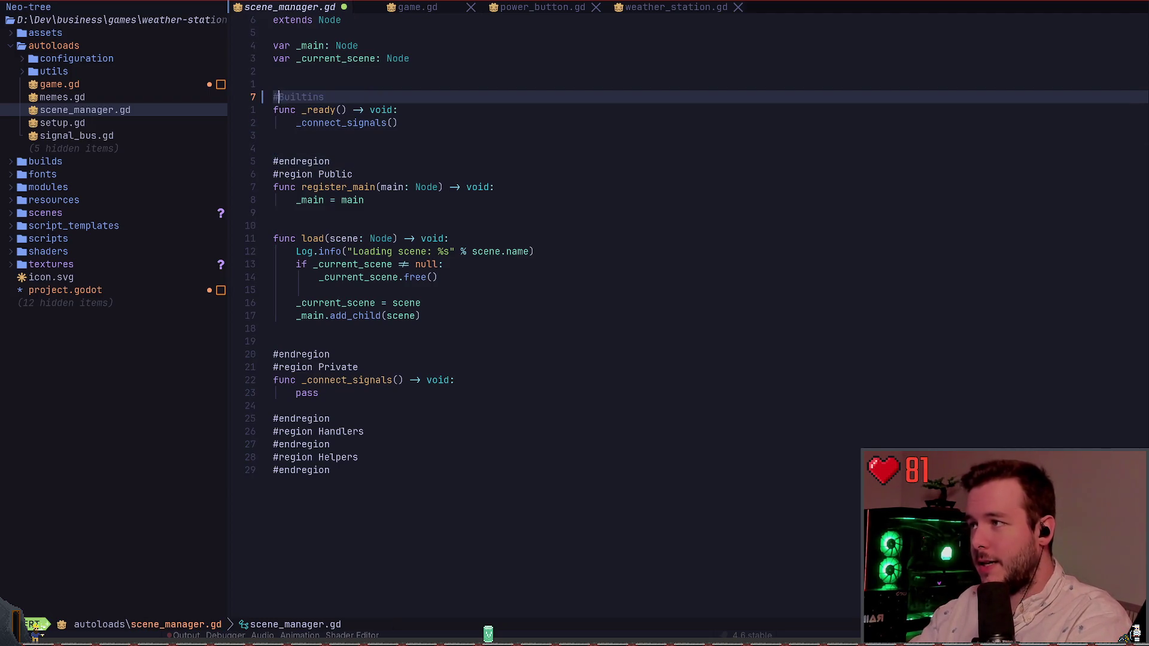
pyautogui.press('Left')
pyautogui.press('BackSpace')
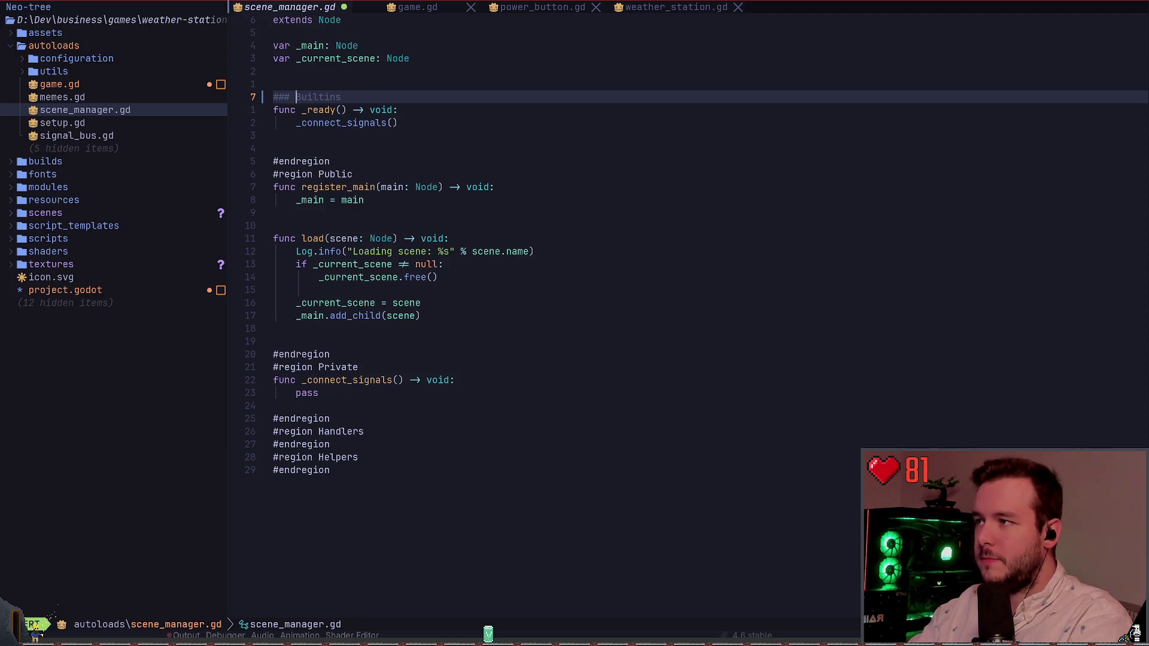
pyautogui.press('End')
pyautogui.press('Escape')
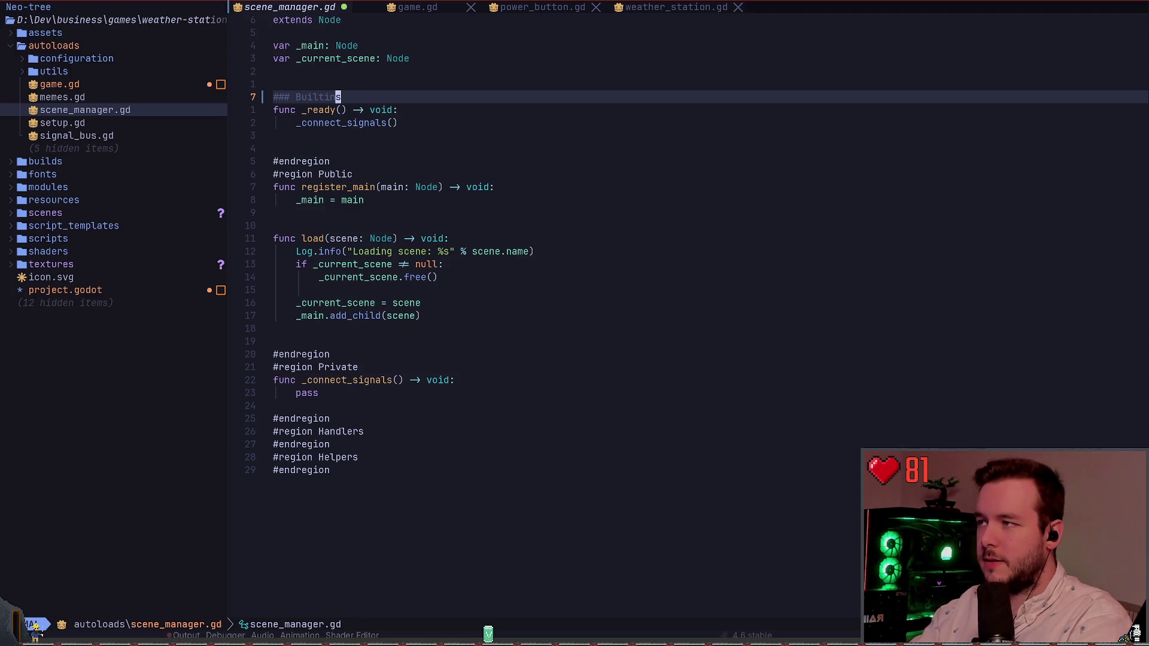
pyautogui.write('jk$a B')
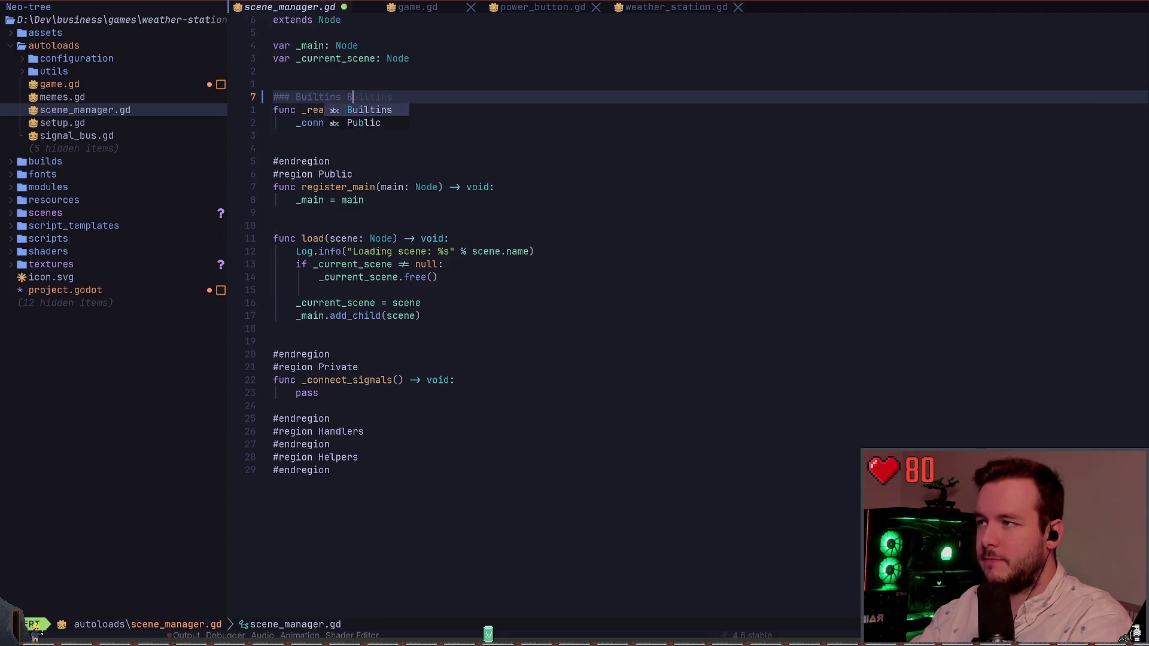
pyautogui.write('EGIN')
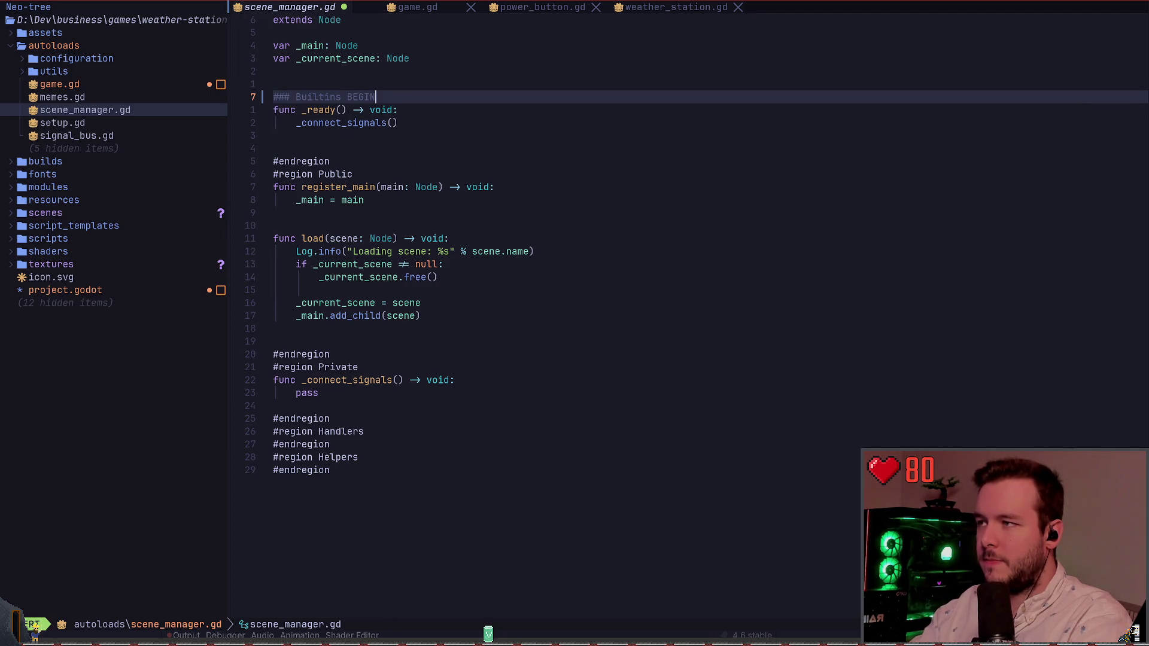
pyautogui.press('Escape')
# Move BEGIN in front so the heading reads '### BEGIN Builtins'
pyautogui.press('d')
pyautogui.press('a')
pyautogui.press('w')
pyautogui.press('b')
pyautogui.press('h')
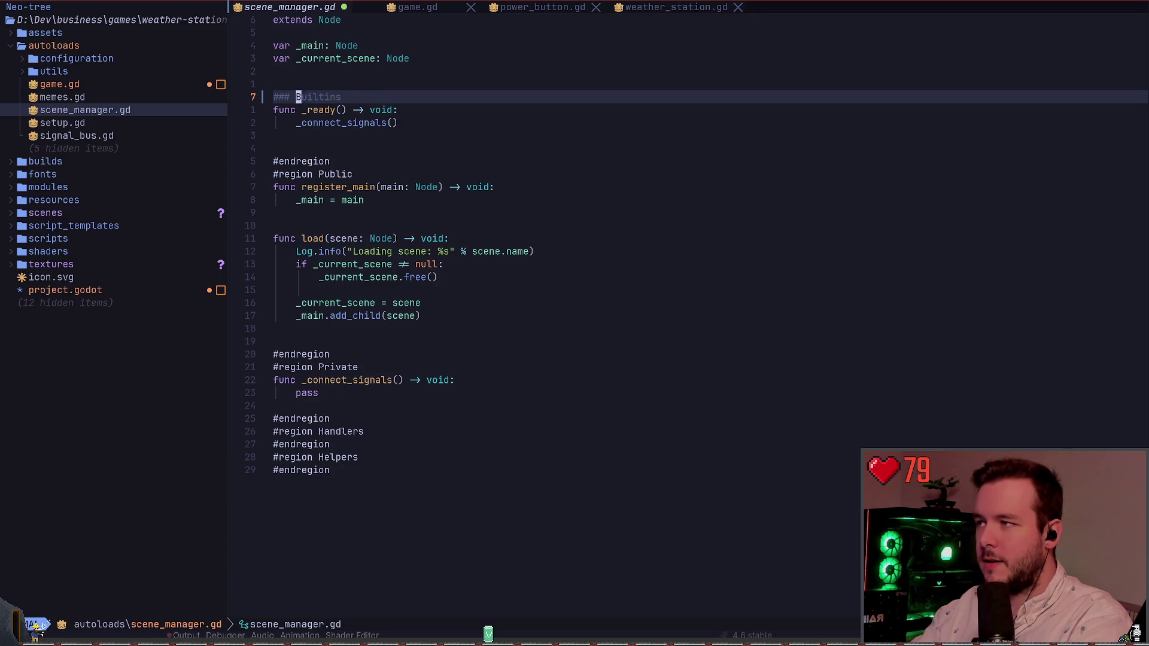
pyautogui.press('P')
# Paste a copy of the marker above #endregion and change its BEGIN to END
pyautogui.press('y')
pyautogui.press('y')
pyautogui.press('j')
pyautogui.press('j')
pyautogui.press('j')
pyautogui.press('j')
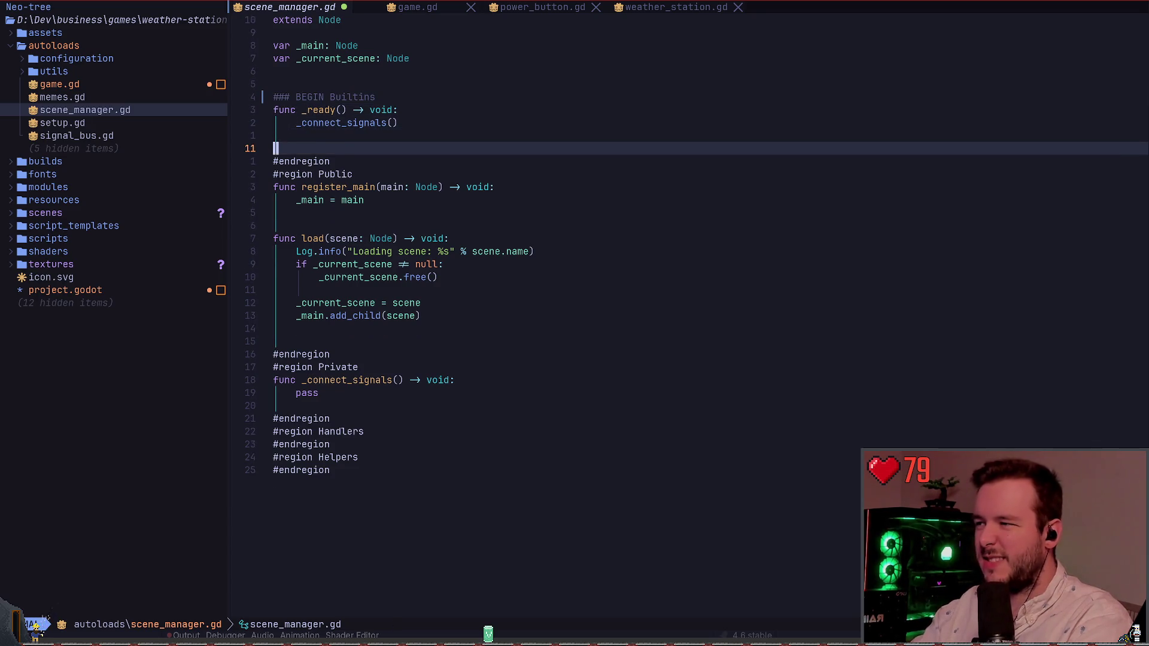
pyautogui.press('p')
pyautogui.press('w')
pyautogui.press('w')
pyautogui.write('b')
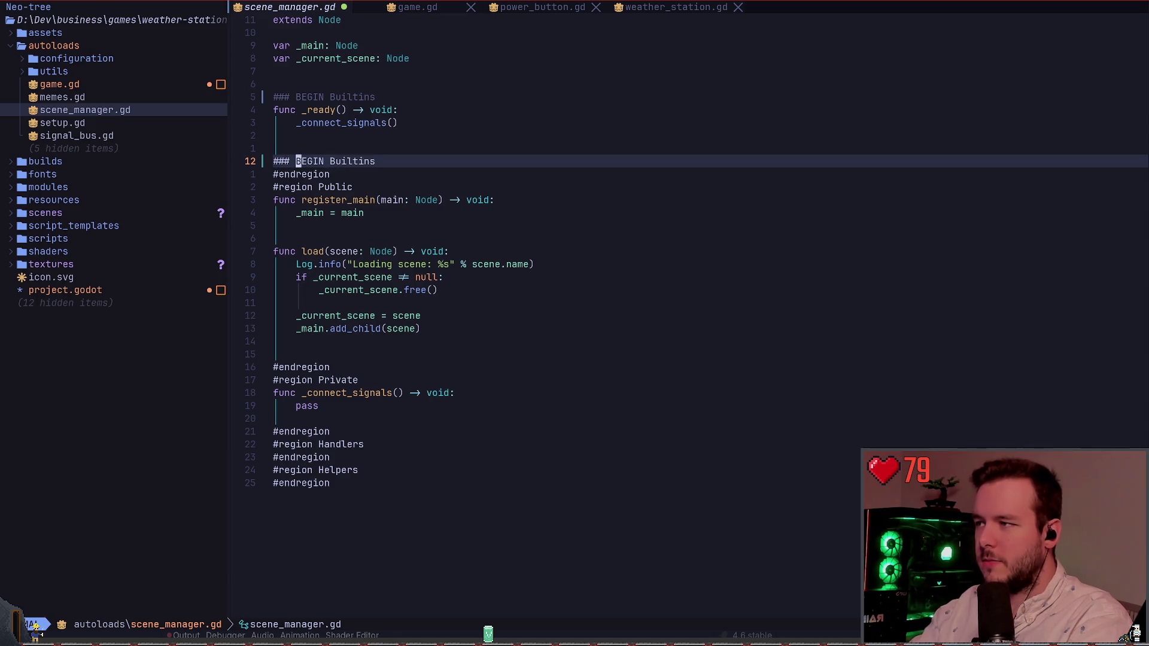
pyautogui.write('cwEND')
pyautogui.press('Escape')
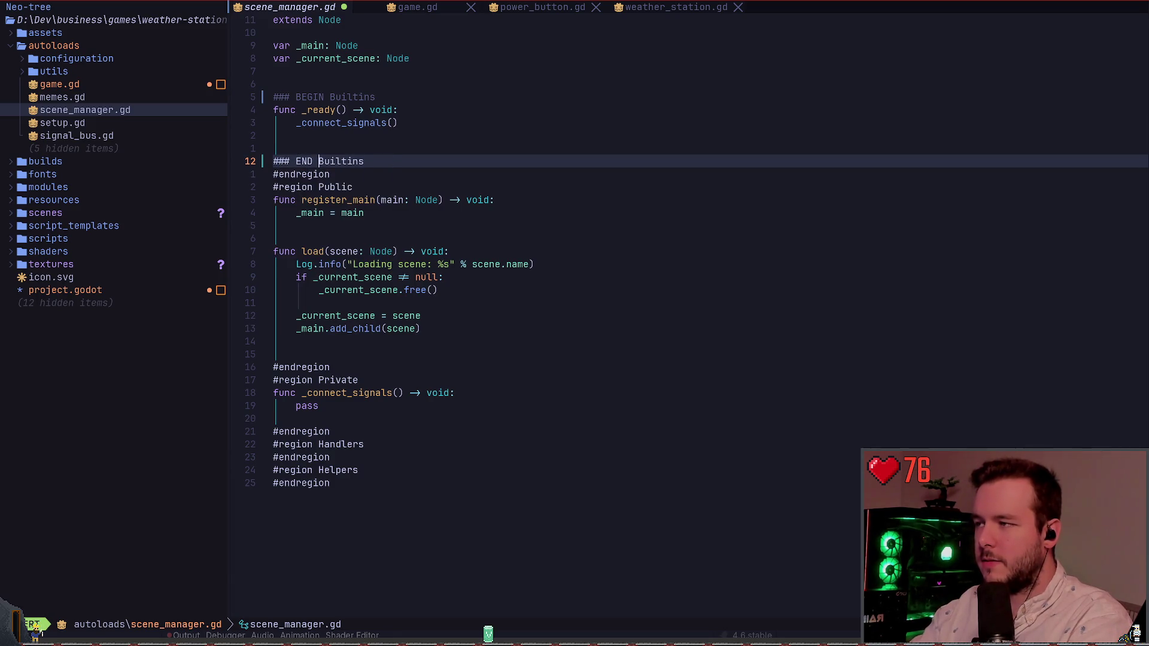
pyautogui.press('Escape')
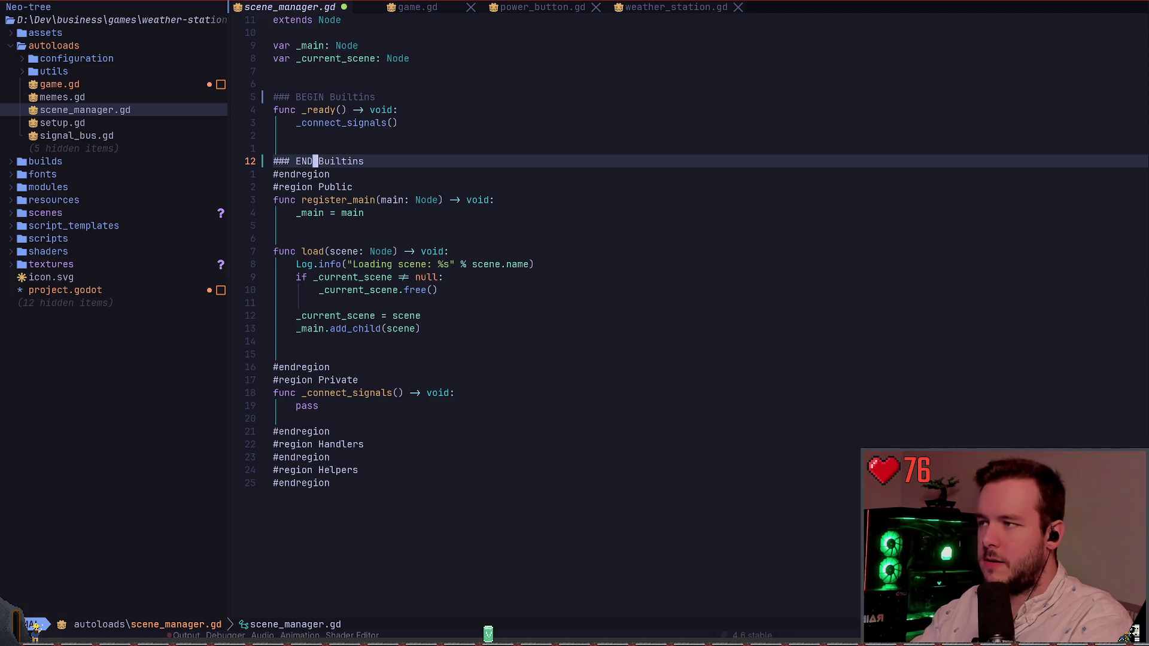
pyautogui.press('a')
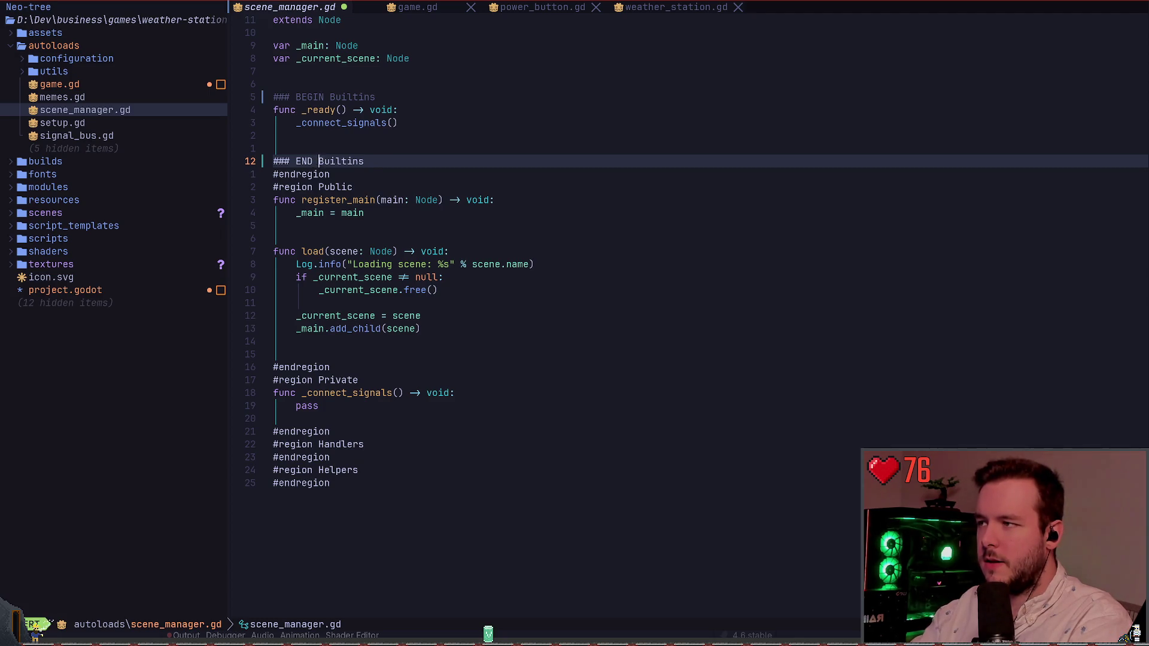
pyautogui.press('BackSpace')
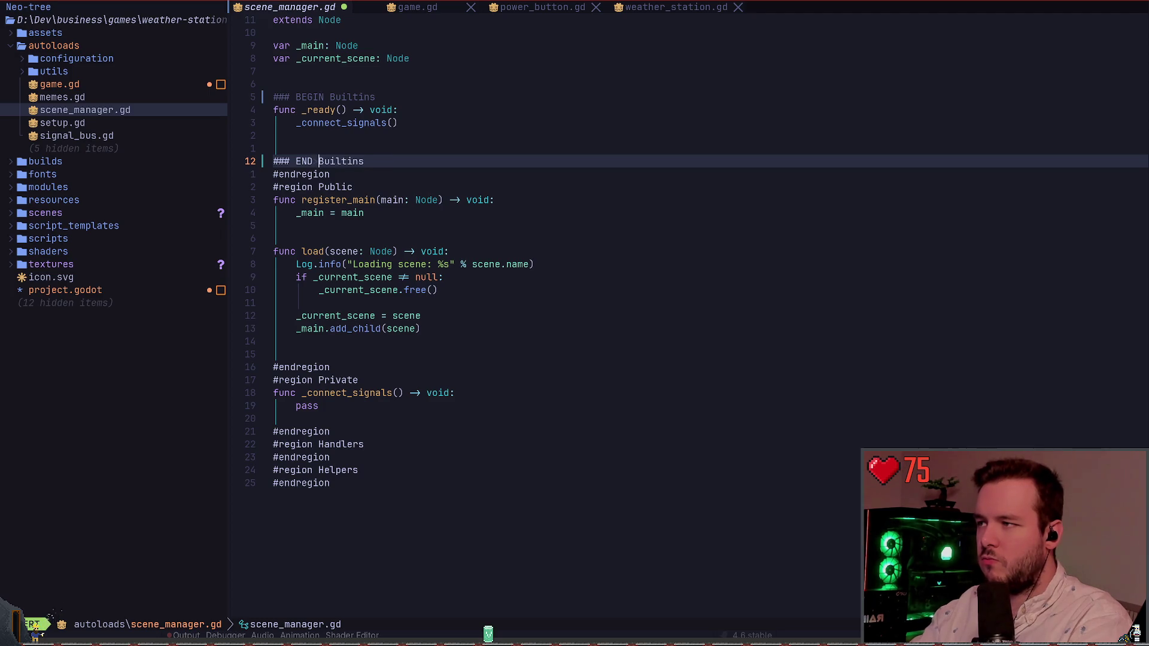
pyautogui.press('Tab')
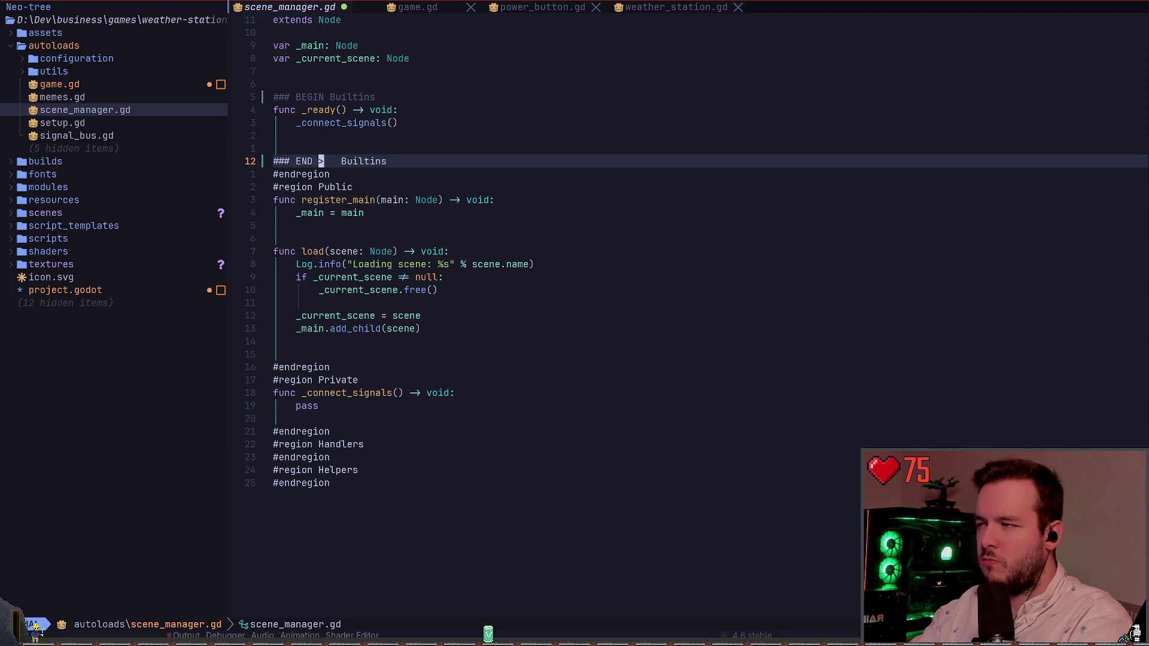
pyautogui.press('BackSpace')
pyautogui.press('BackSpace')
pyautogui.press('BackSpace')
# Change the markers to '### Builtins BEGIN' and '### Builtins END' and save scene_manager.gd with :w
pyautogui.press('End')
pyautogui.write('END')
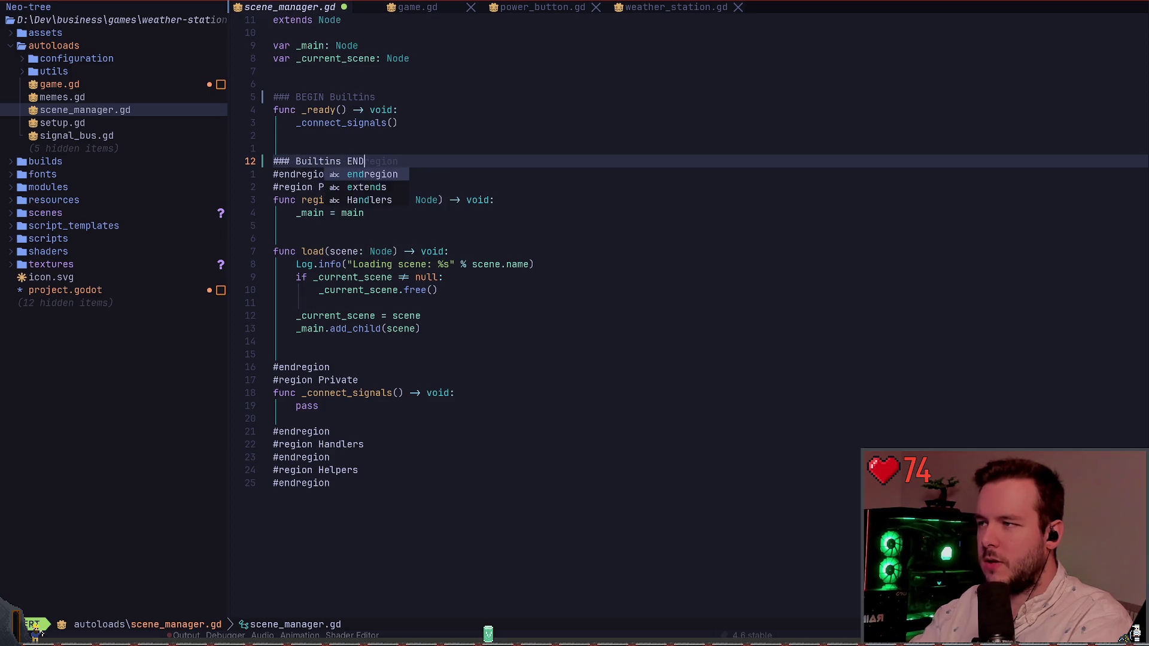
pyautogui.press('Escape')
pyautogui.press('k')
pyautogui.press('k')
pyautogui.press('k')
pyautogui.write('b')
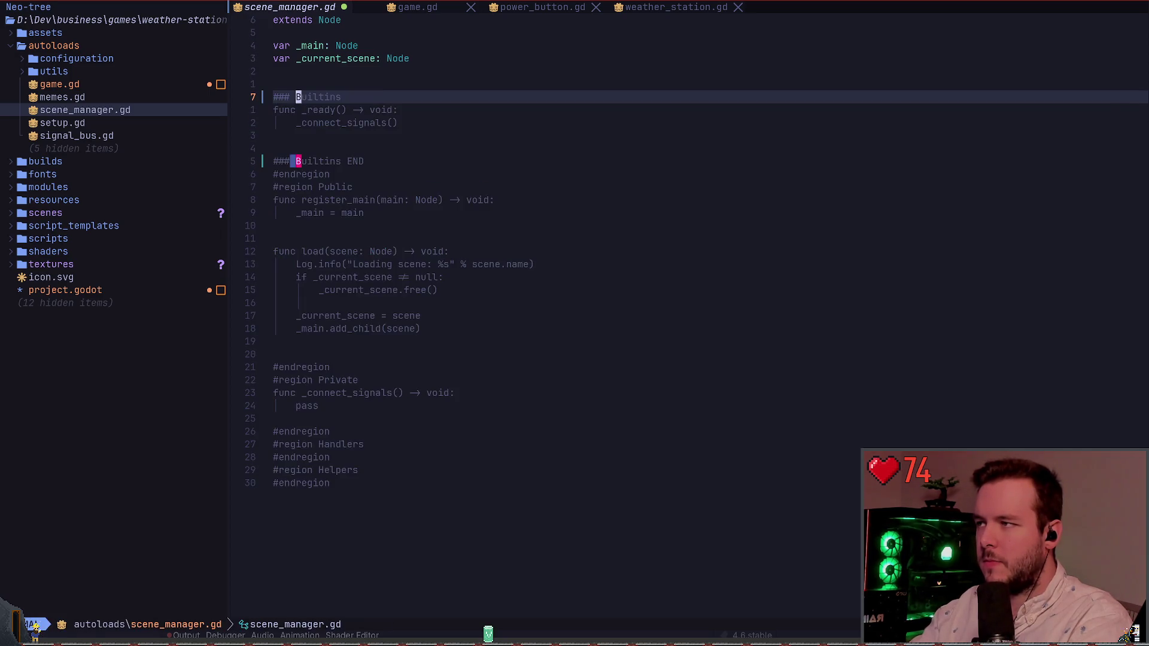
pyautogui.write('dwA BEGIN')
pyautogui.press('Escape')
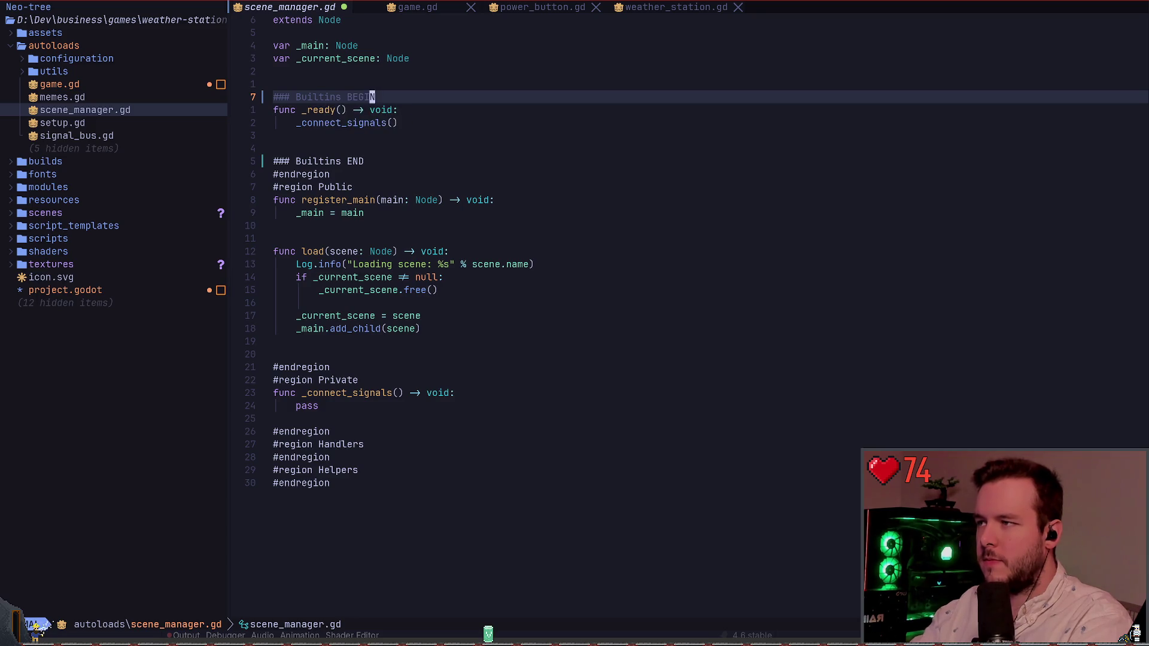
pyautogui.press('j')
pyautogui.press('j')
pyautogui.press('j')
pyautogui.write(':w')
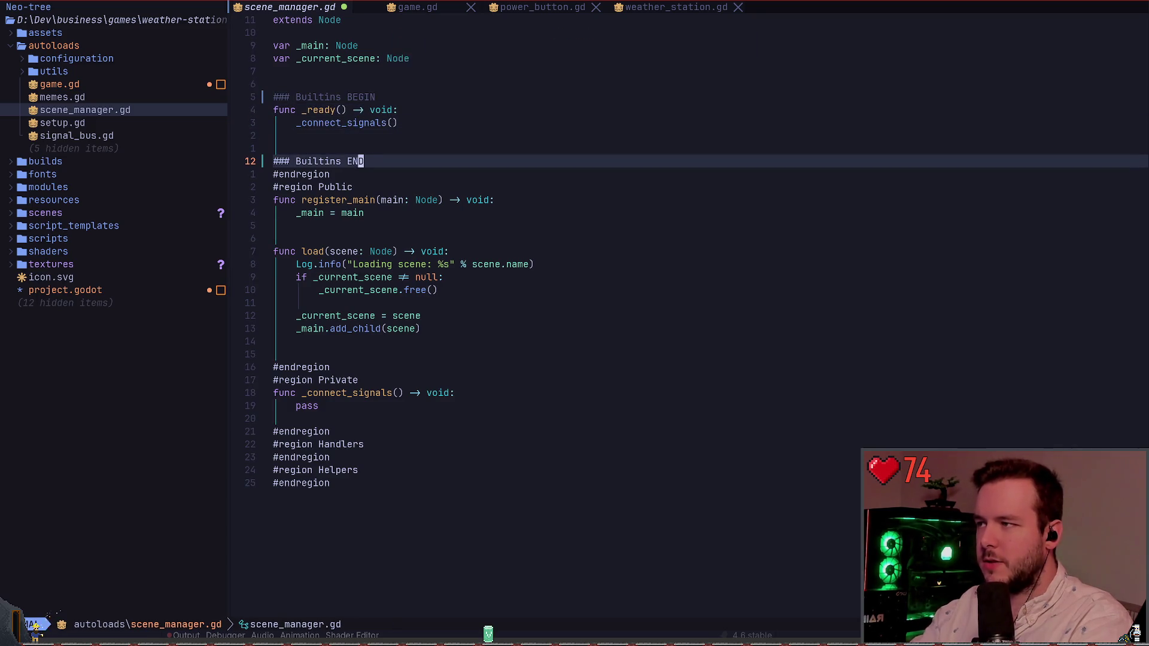
pyautogui.press('Return')
# Prefix the #endregion and #region Public lines with an extra '#' and save
pyautogui.press('j')
pyautogui.press('j')
pyautogui.write('k')
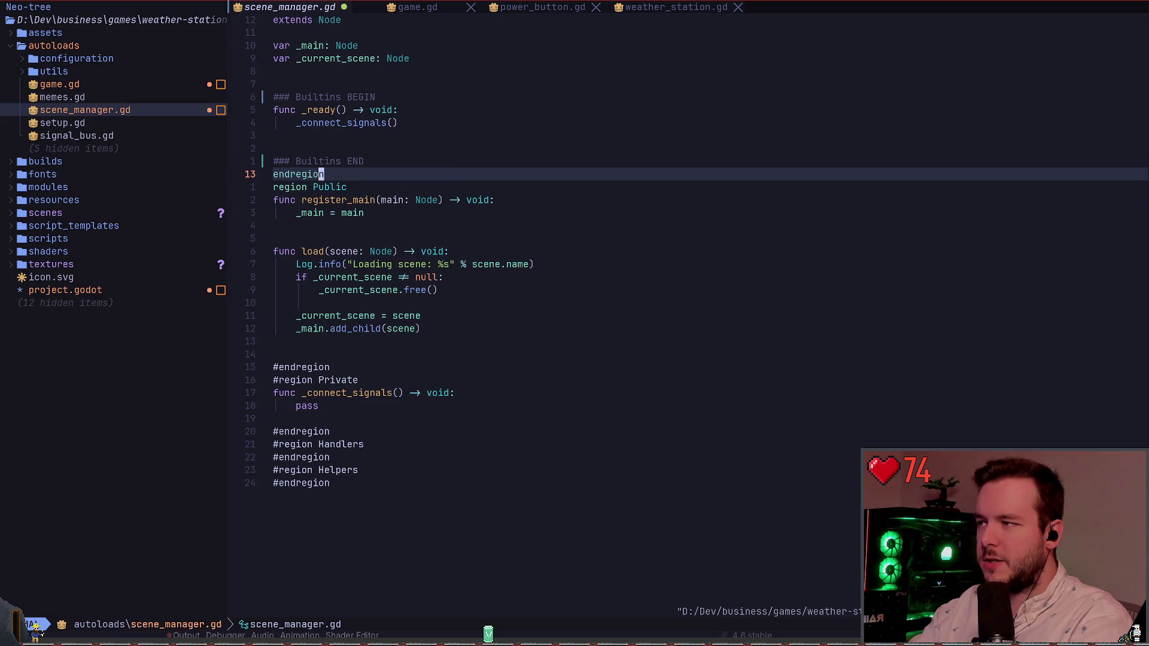
pyautogui.write('I#jk')
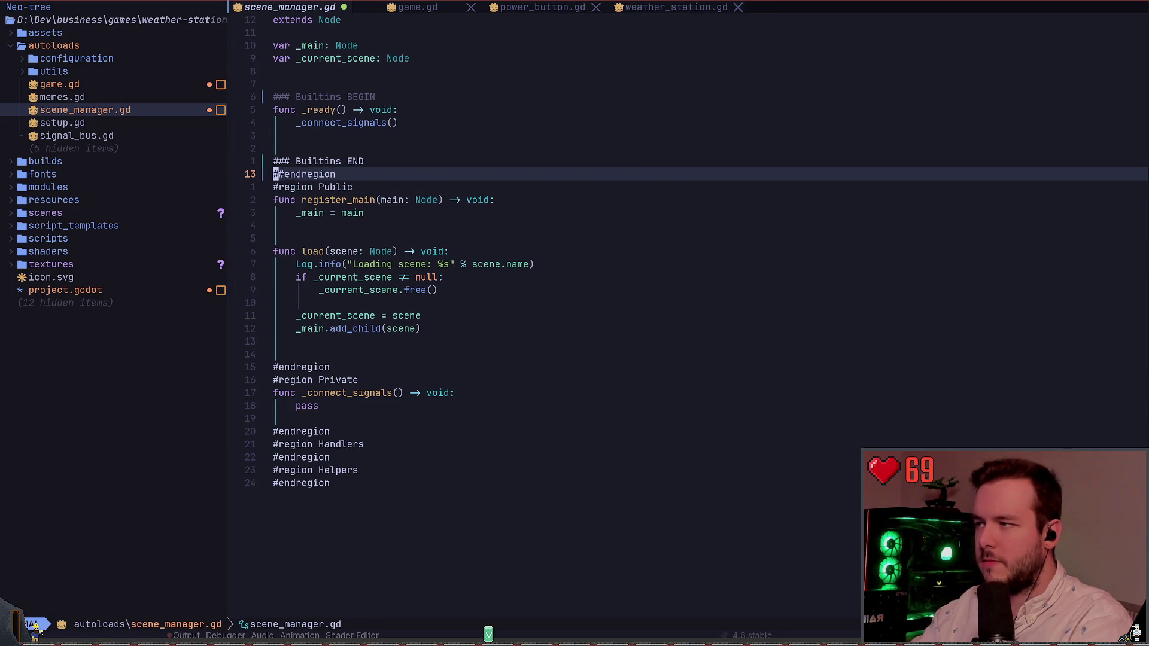
pyautogui.write('j')
pyautogui.press('.')
pyautogui.write(':w')
pyautogui.press('Return')
# Yank the lines from Builtins BEGIN to Builtins END, then switch to the Godot editor
pyautogui.press('k')
pyautogui.press('k')
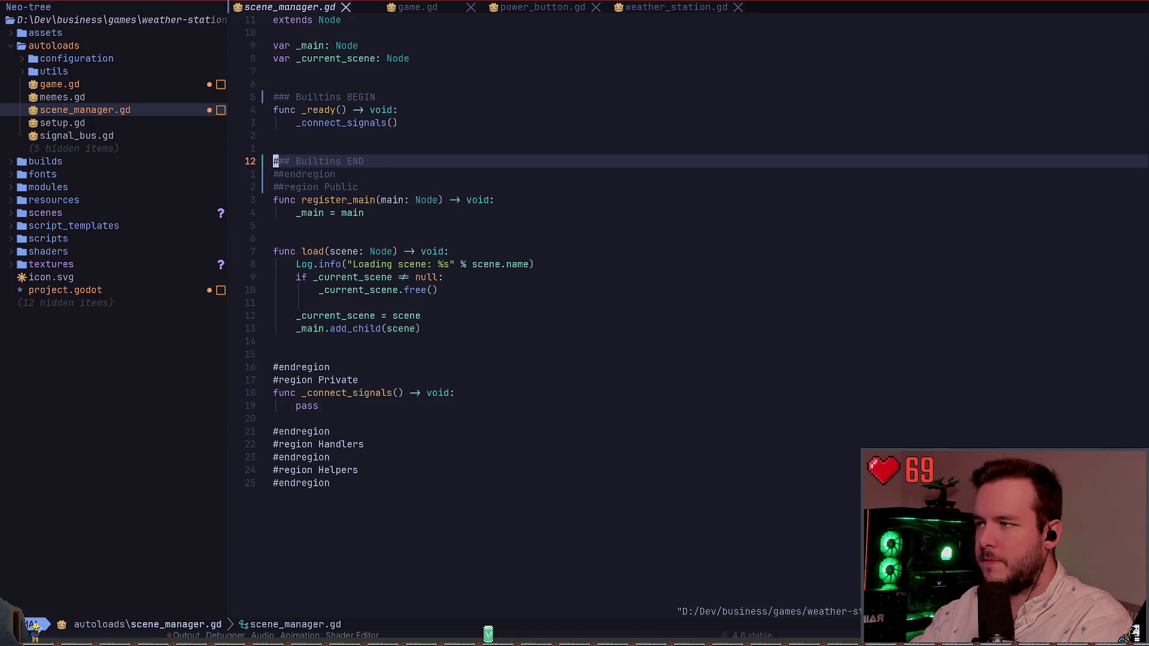
pyautogui.press('k')
pyautogui.press('k')
pyautogui.press('k')
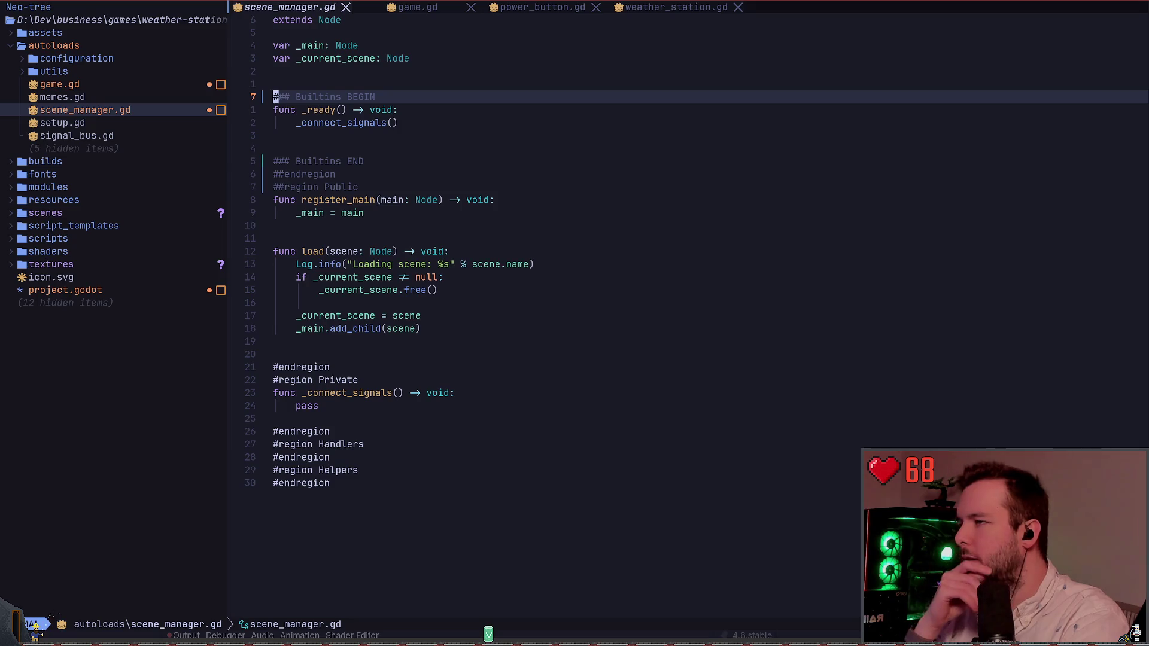
pyautogui.press('j')
pyautogui.press('j')
pyautogui.press('j')
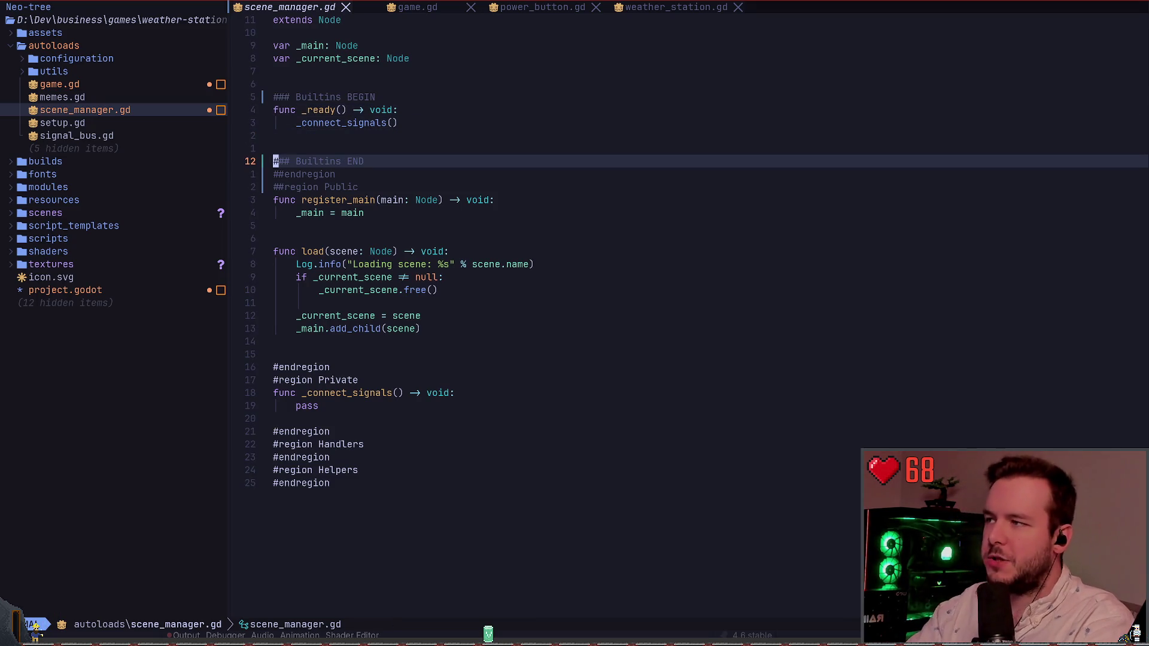
pyautogui.press('V')
pyautogui.press('k')
pyautogui.press('k')
pyautogui.press('k')
pyautogui.press('y')
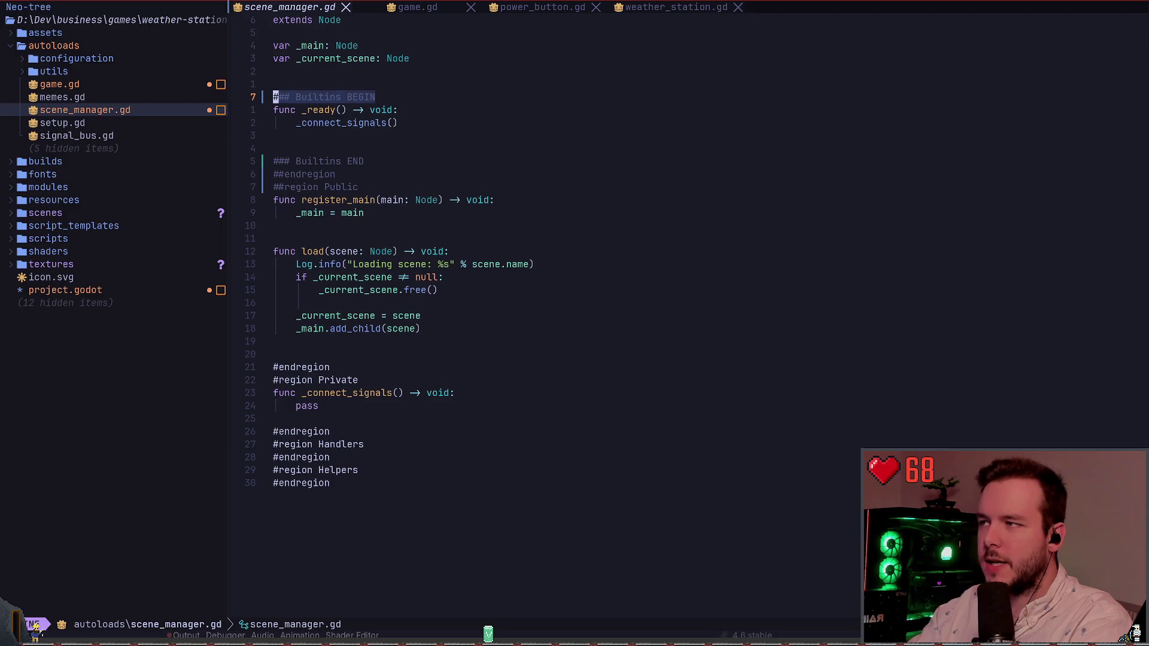
pyautogui.press('j')
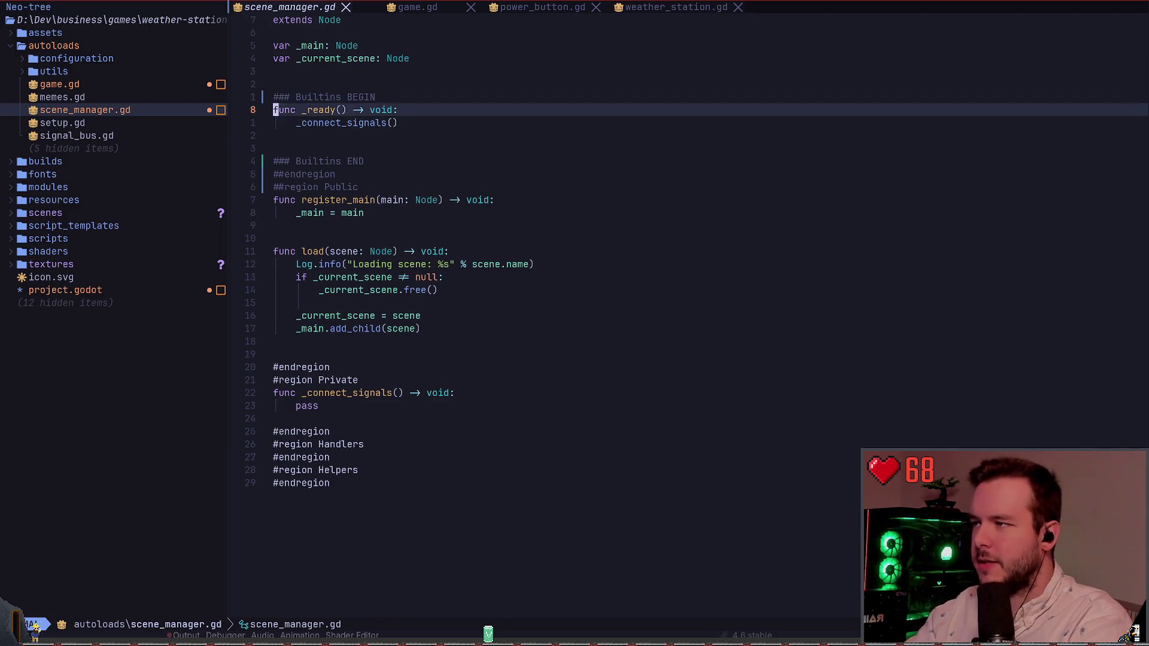
pyautogui.press('j')
pyautogui.press('k')
pyautogui.press('k')
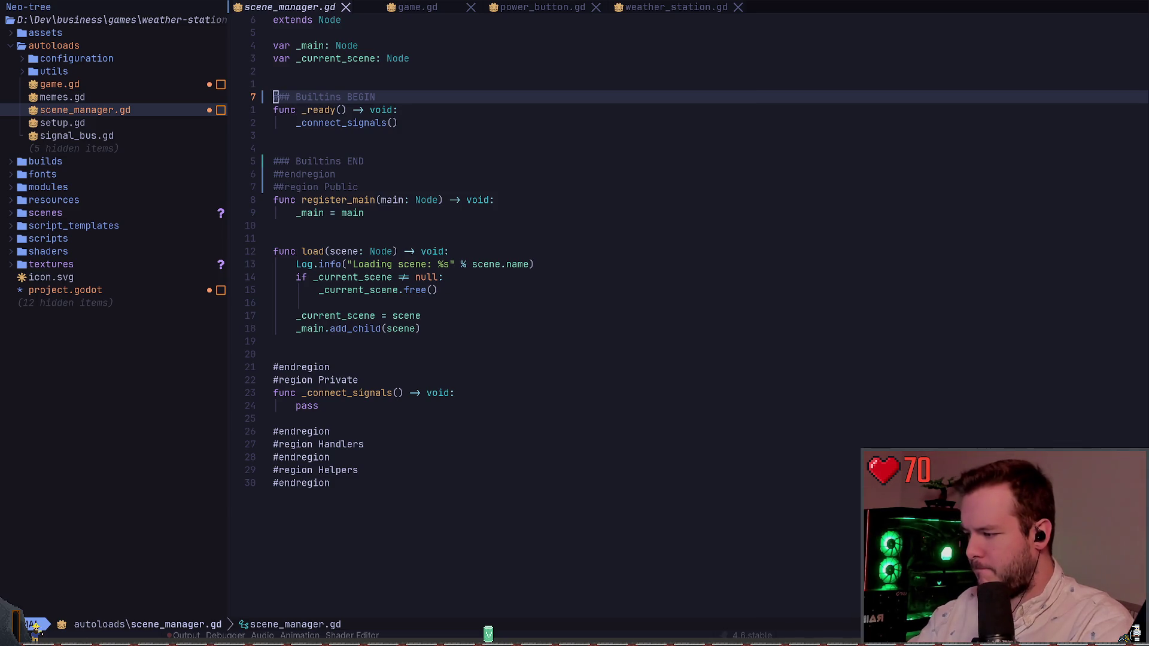
pyautogui.hotkey('alt', 'Tab')
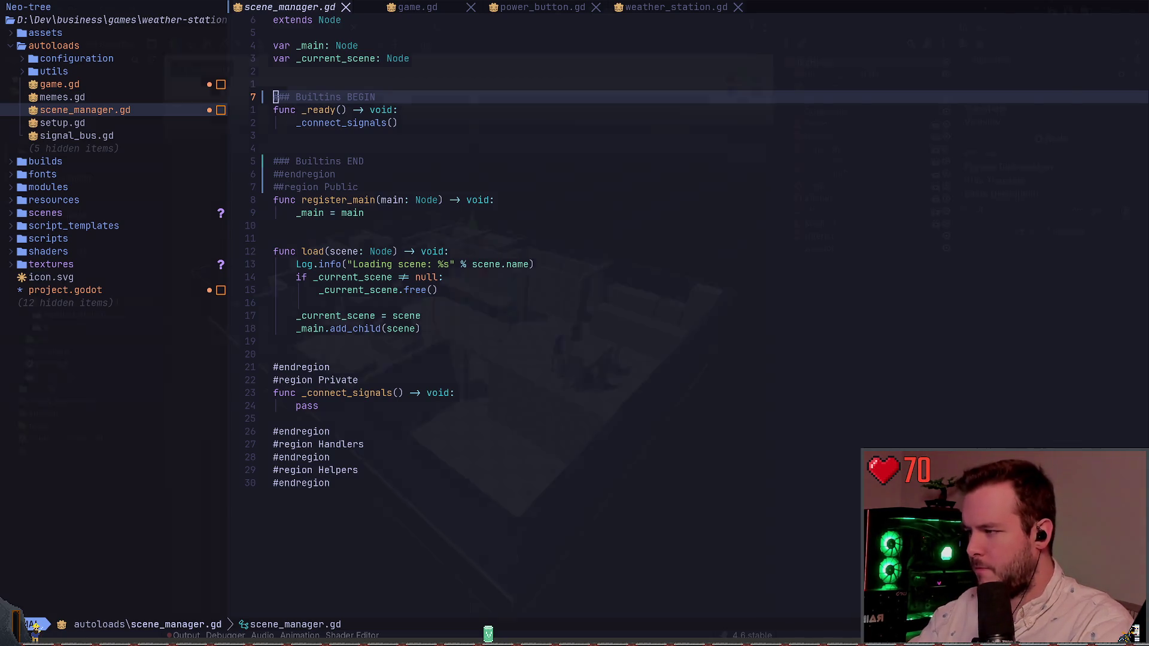
# Open weather_station.gd in Godot's script editor and click through lines in its Builtins region
pyautogui.hotkey('ctrl', 'F3')
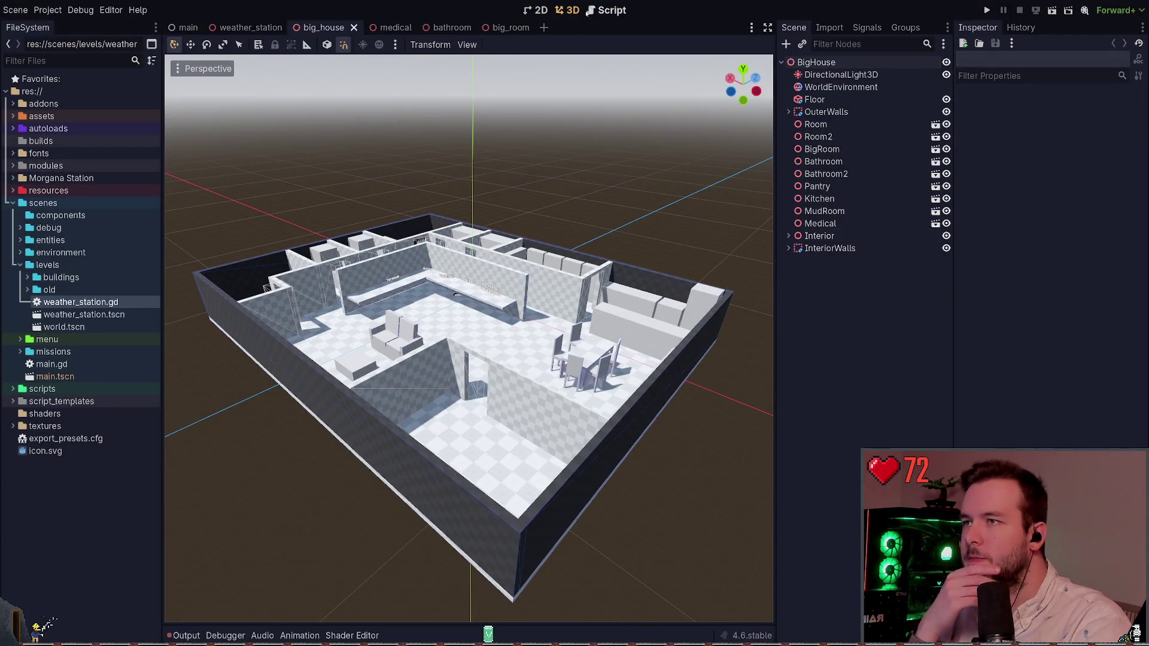
pyautogui.scroll(2, 338, 185)
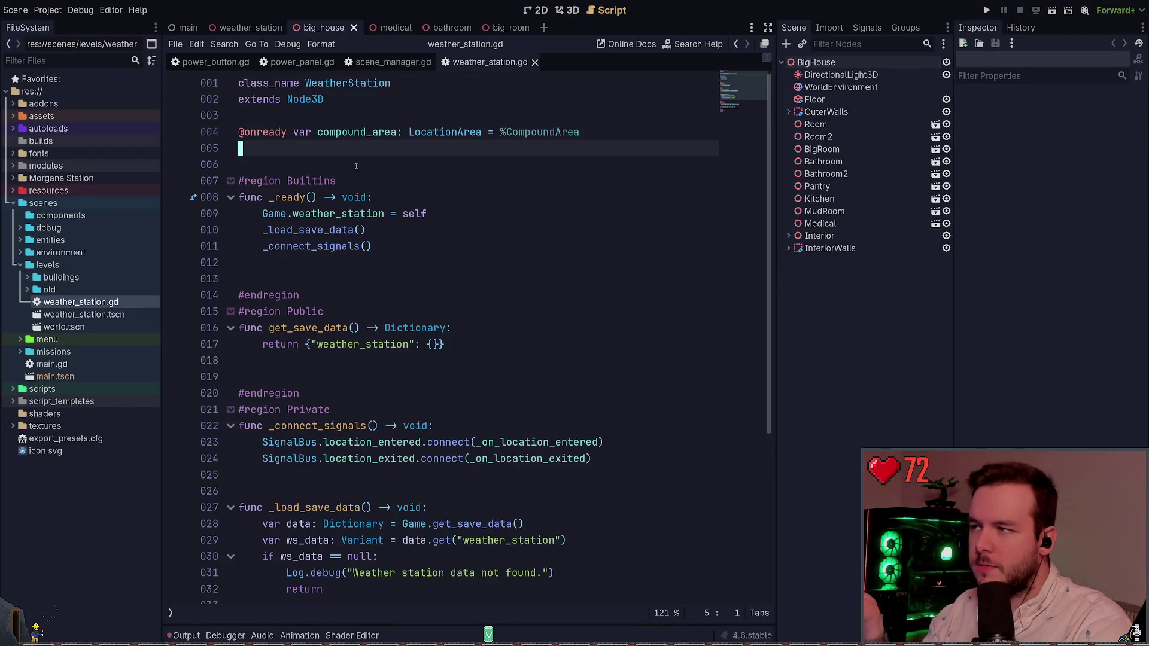
pyautogui.press('Down')
pyautogui.press('Down')
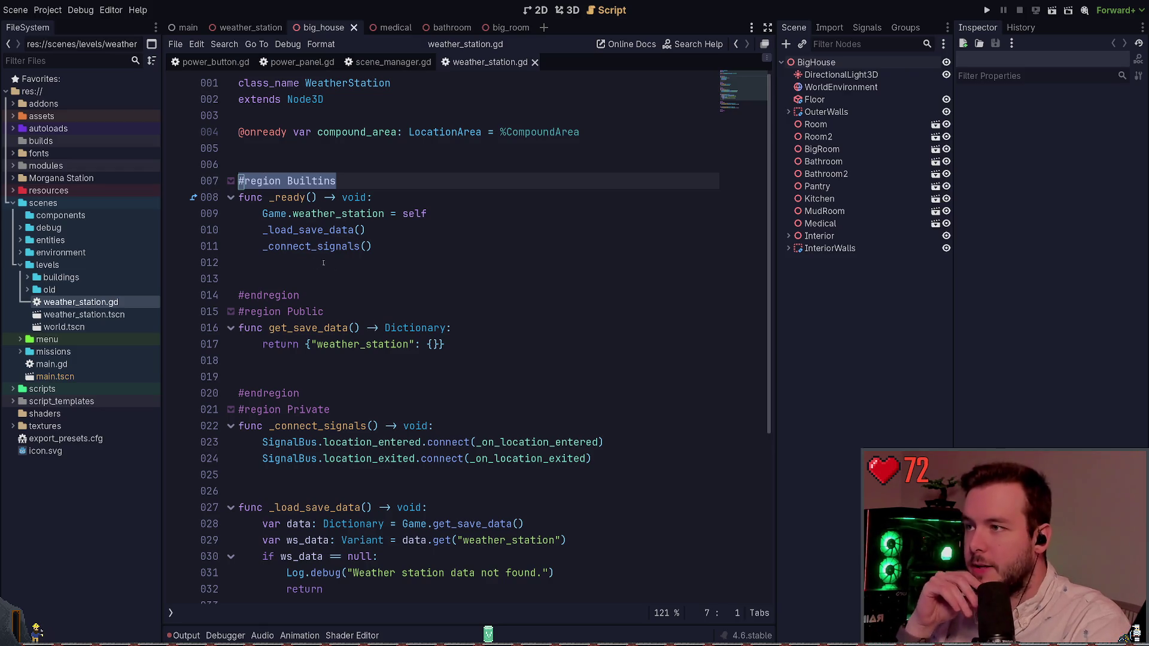
pyautogui.click(376, 267)
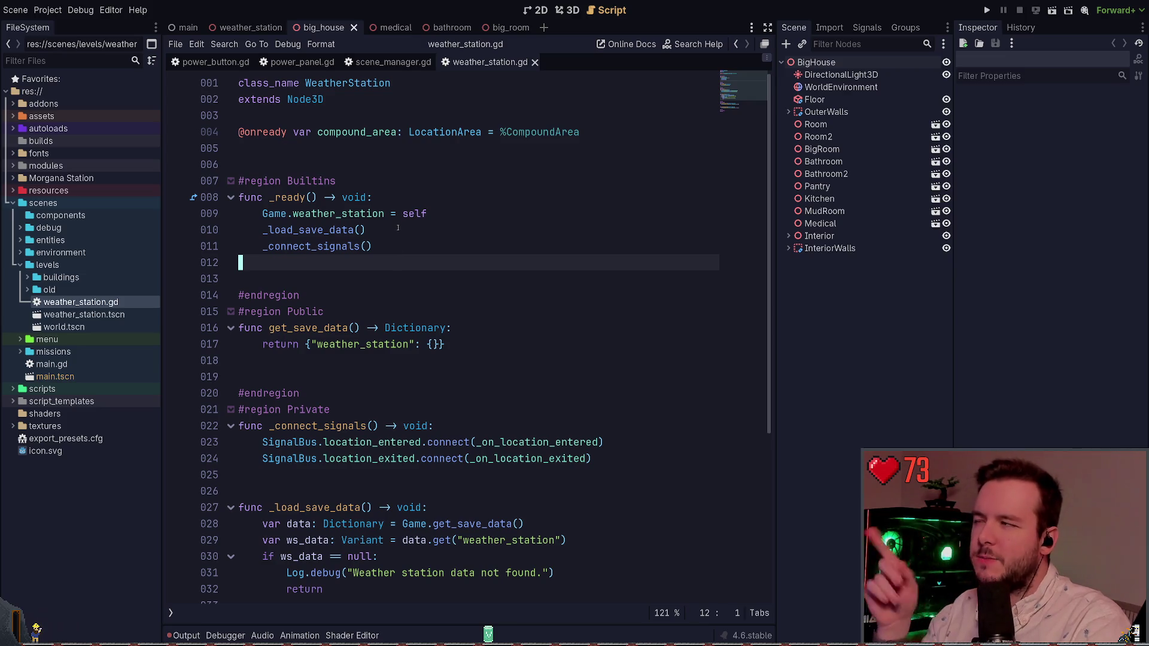
pyautogui.doubleClick(414, 328)
pyautogui.click(366, 309)
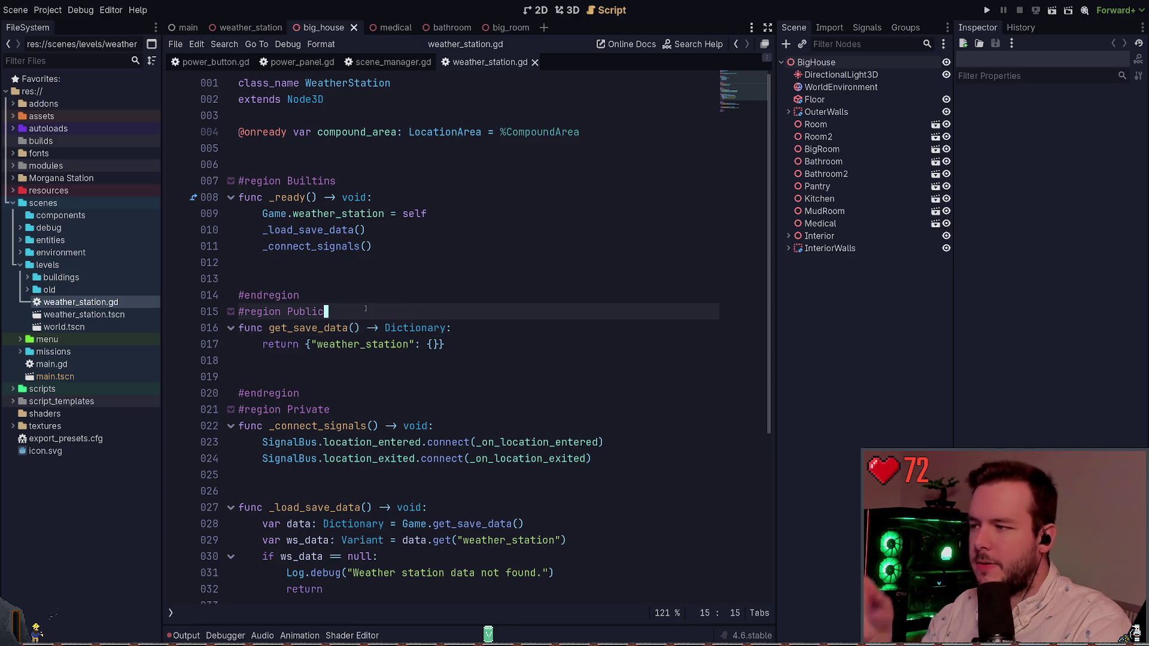
pyautogui.doubleClick(414, 328)
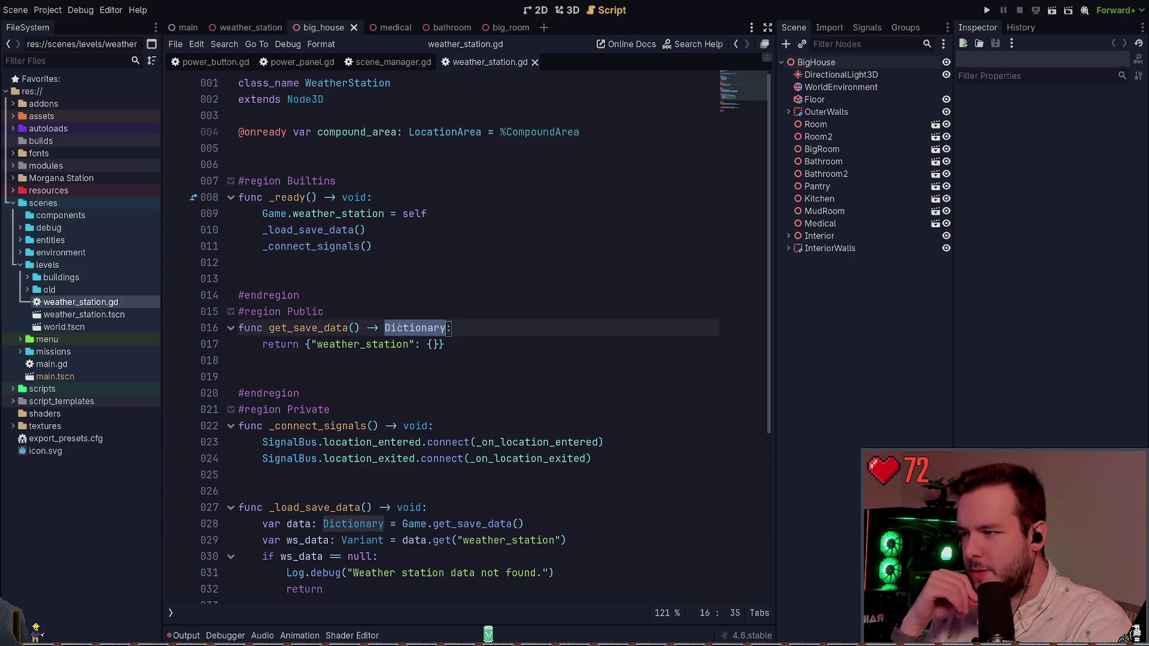
pyautogui.click(371, 279)
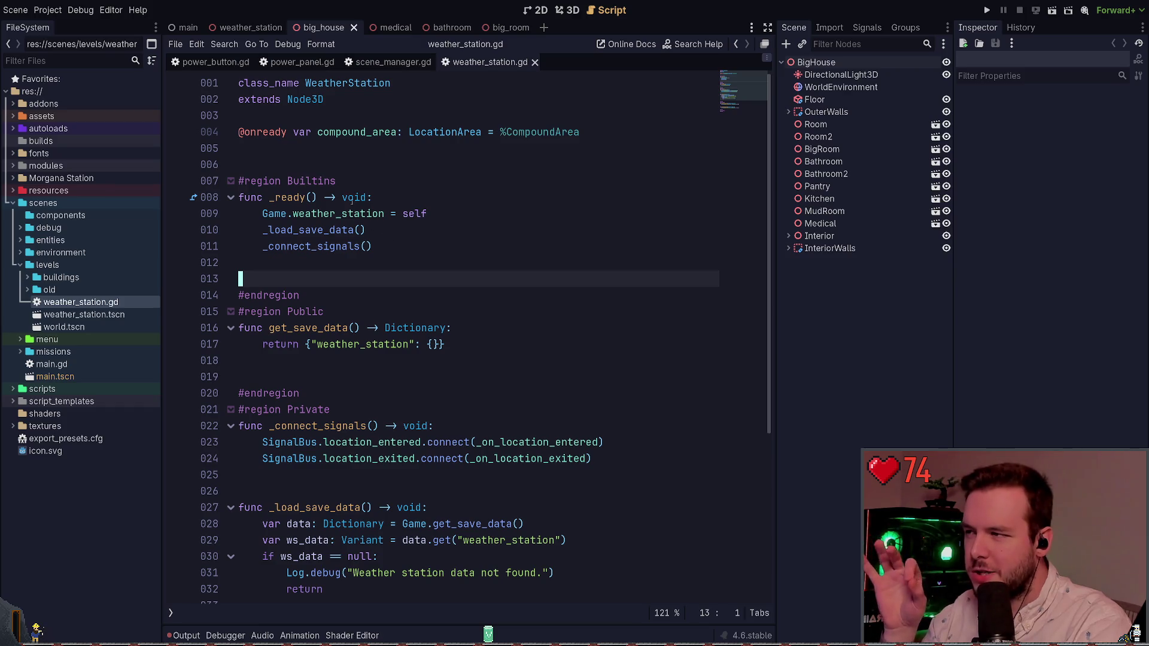
# Select the words Dictionary and LocationArea without editing, then return to Neovim
pyautogui.doubleClick(352, 198)
pyautogui.doubleClick(414, 327)
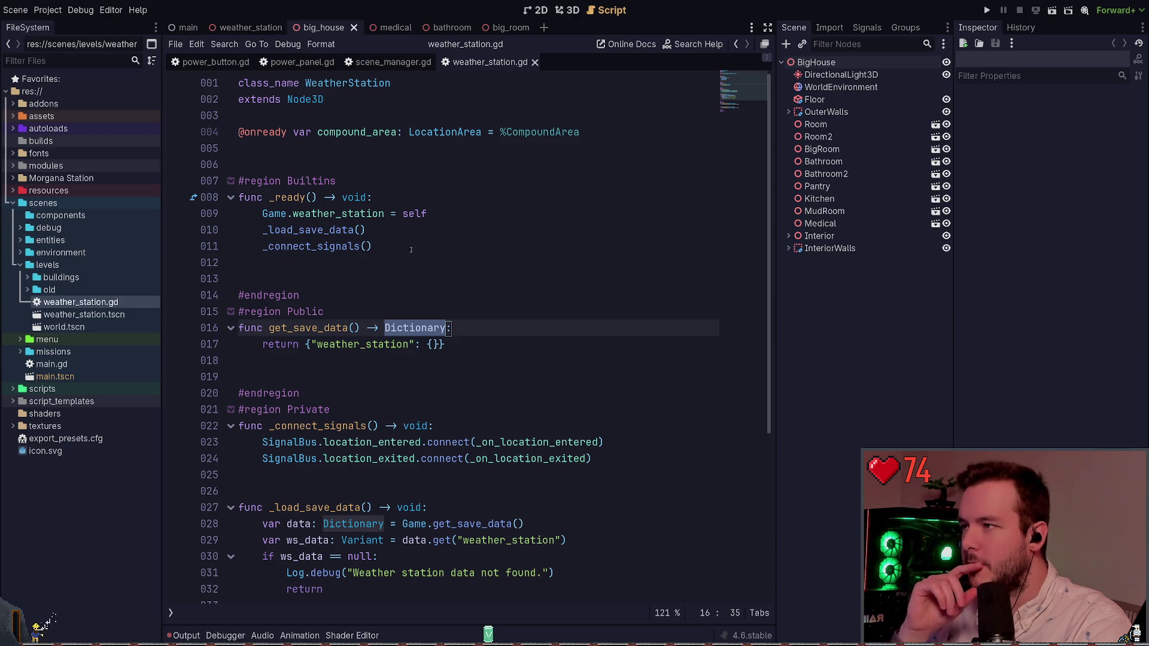
pyautogui.click(438, 154)
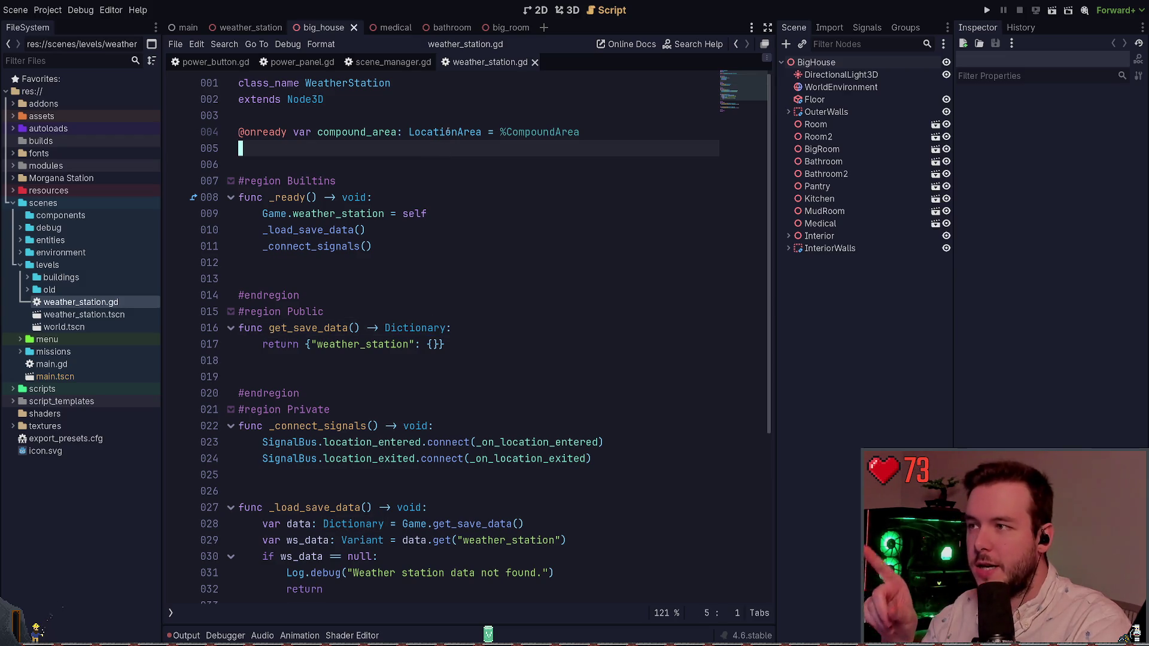
pyautogui.press('Down')
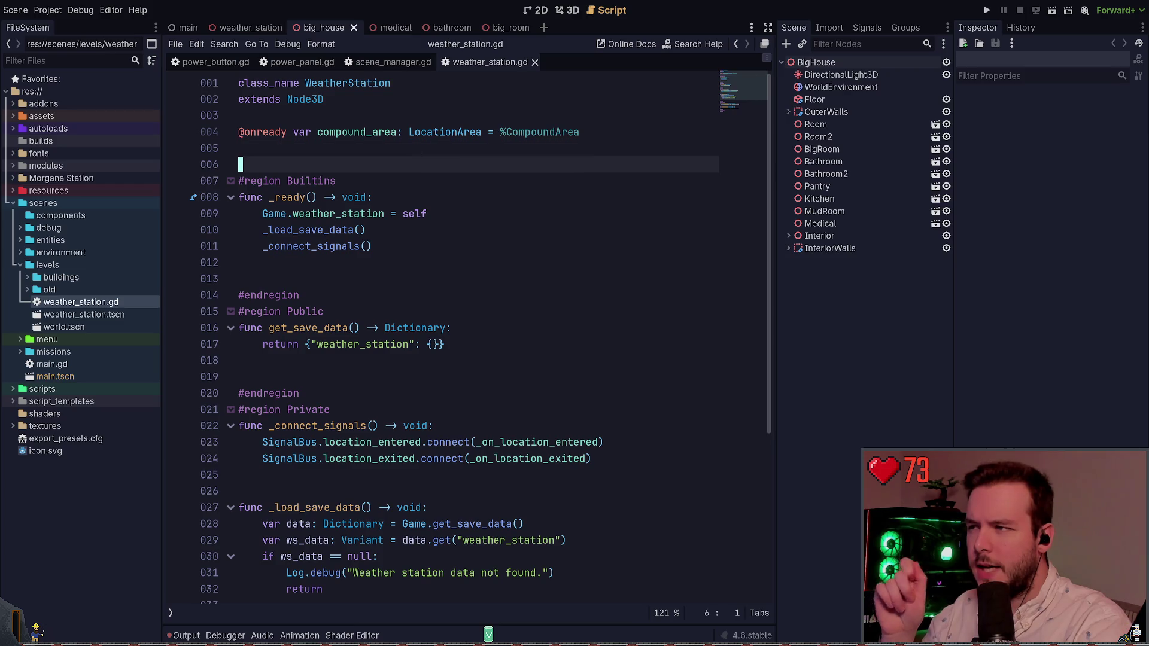
pyautogui.doubleClick(439, 132)
pyautogui.click(430, 147)
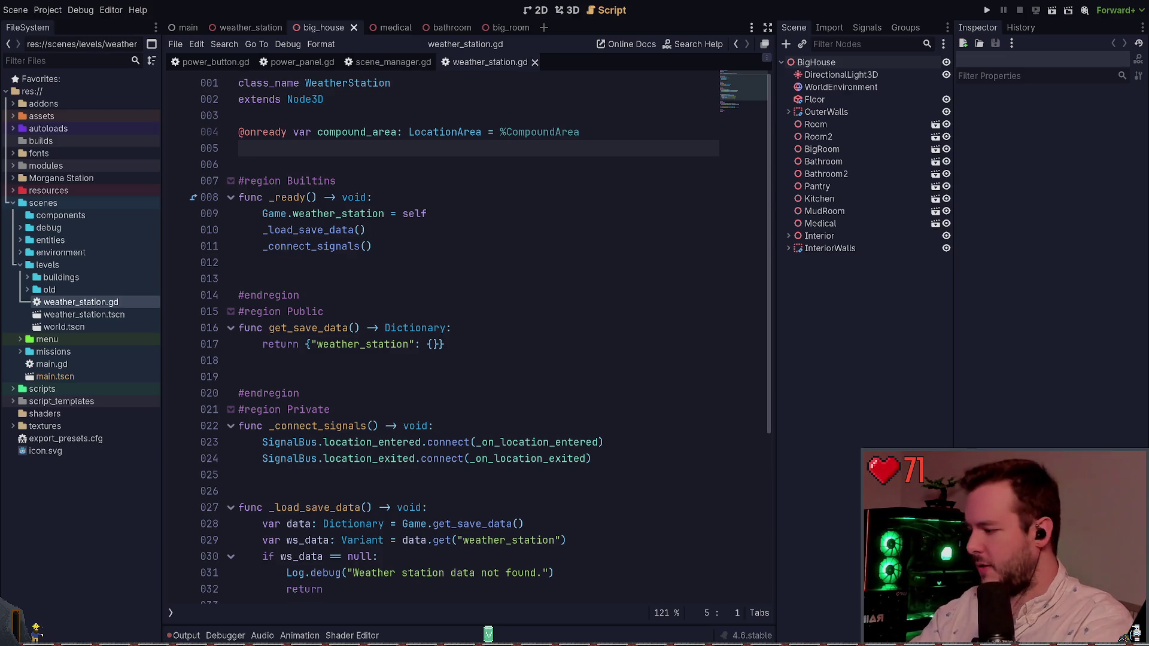
pyautogui.hotkey('alt', 'Tab')
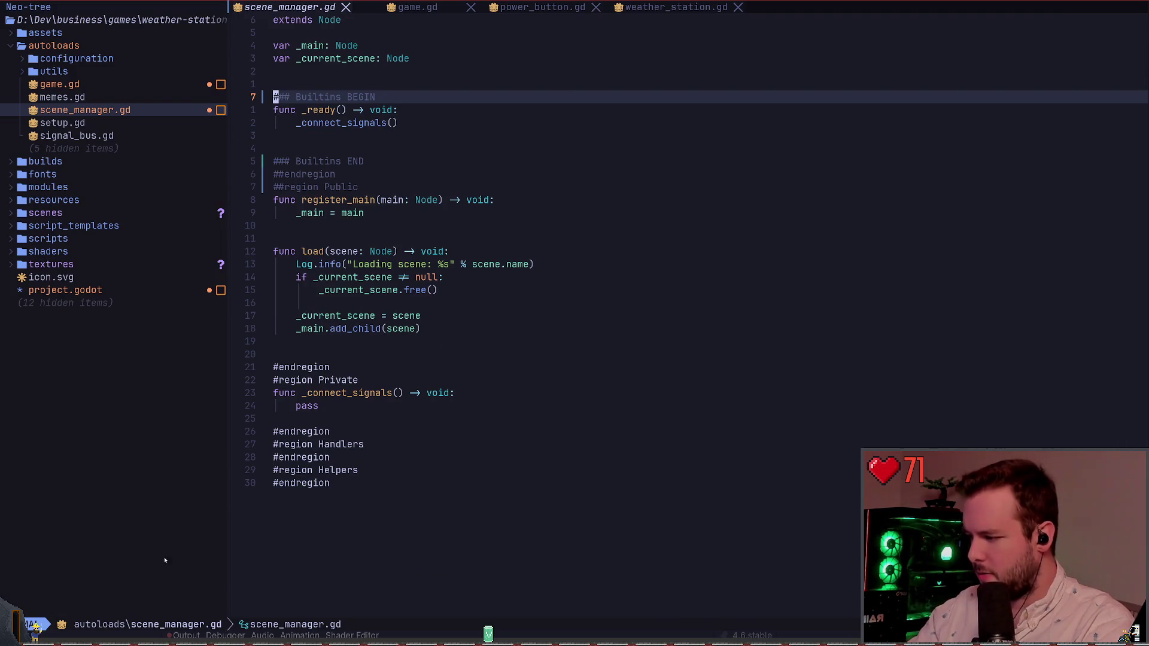
# Switch to weather_station.gd and show hover info for the WeatherStation class name
pyautogui.click(514, 123)
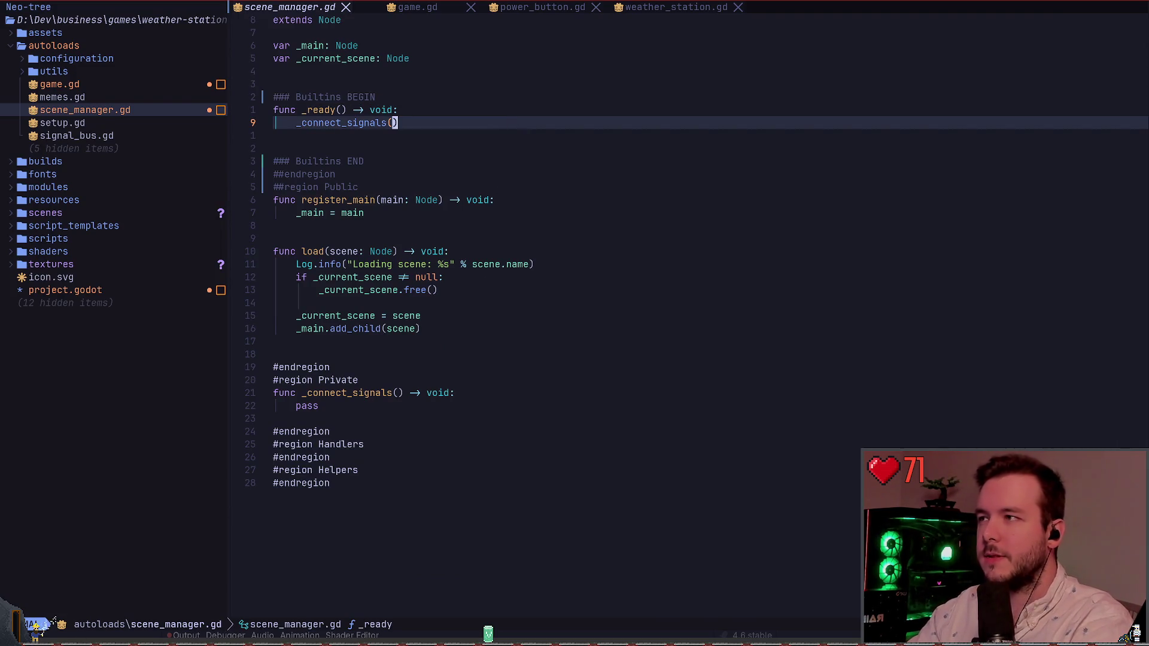
pyautogui.hotkey('shift', 'l')
pyautogui.hotkey('shift', 'l')
pyautogui.hotkey('shift', 'l')
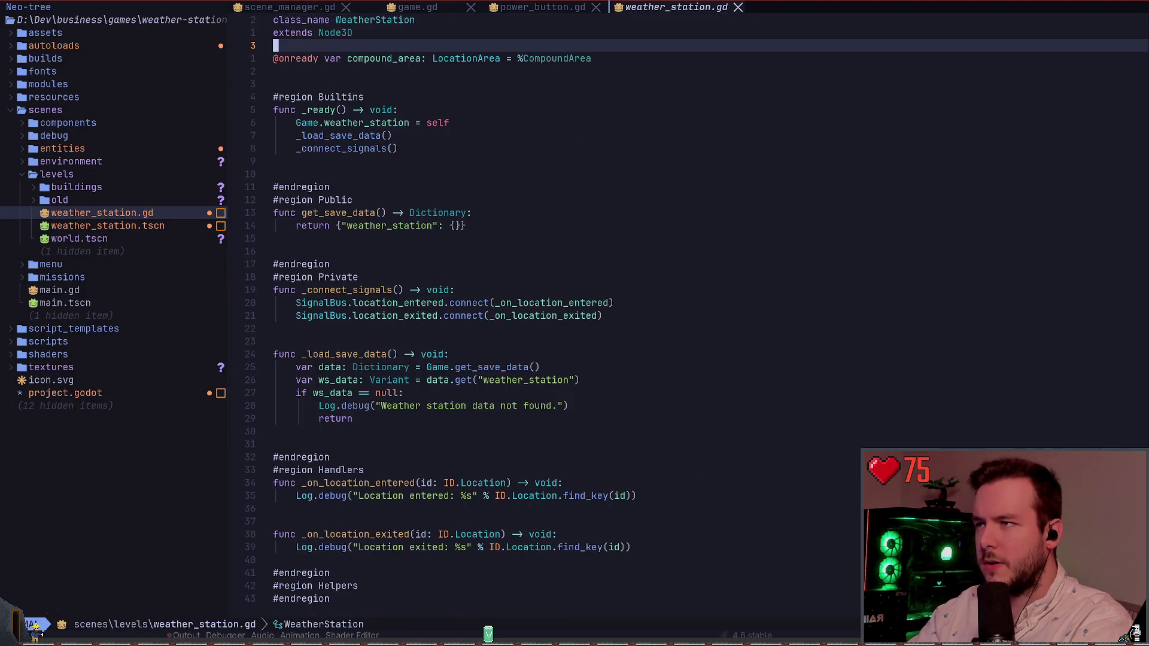
pyautogui.press('k')
pyautogui.press('k')
pyautogui.press('w')
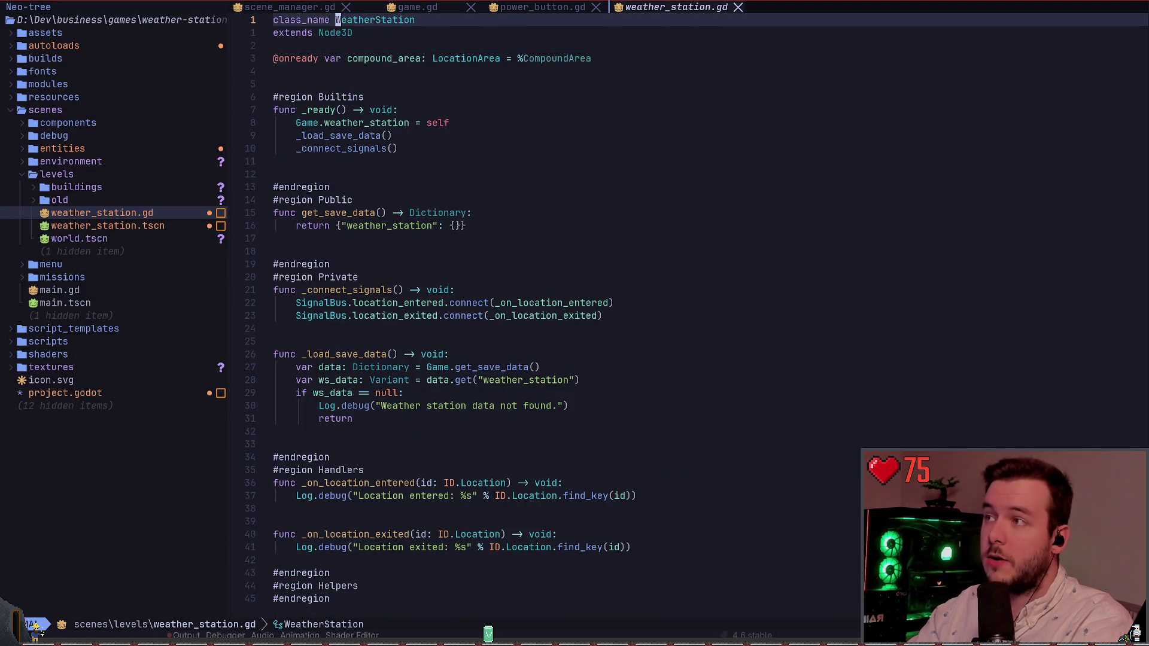
pyautogui.press('K')
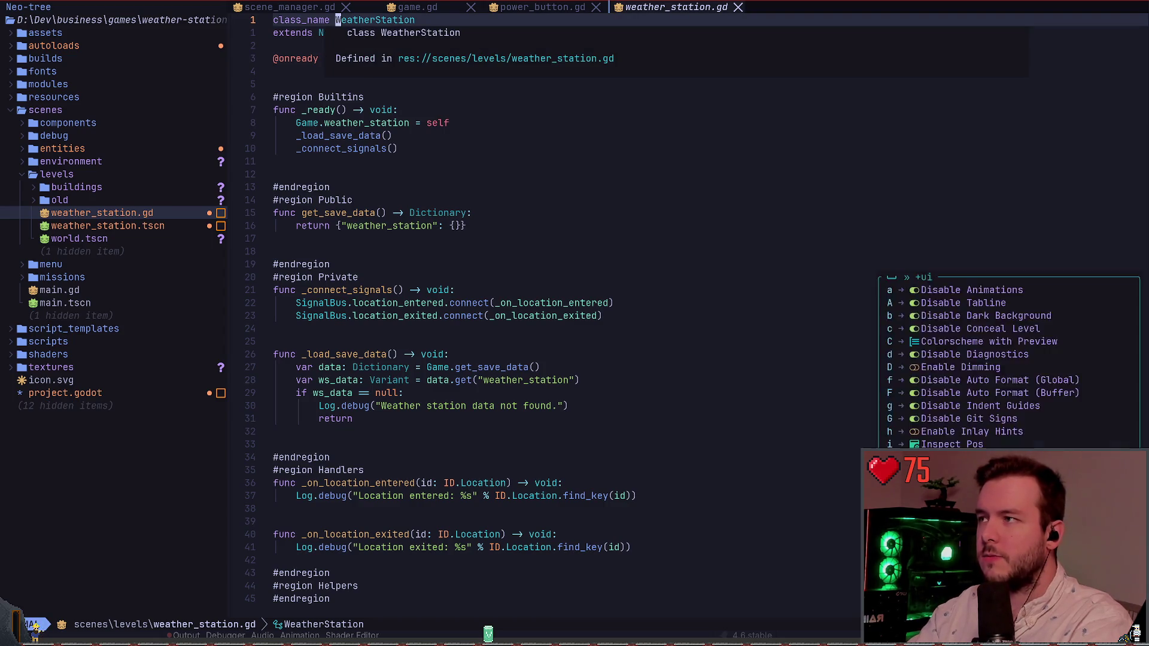
# Toggle the Treesitter syntax tree view open and closed twice, then undo and redo
pyautogui.press('space')
pyautogui.press('u')
pyautogui.press('I')
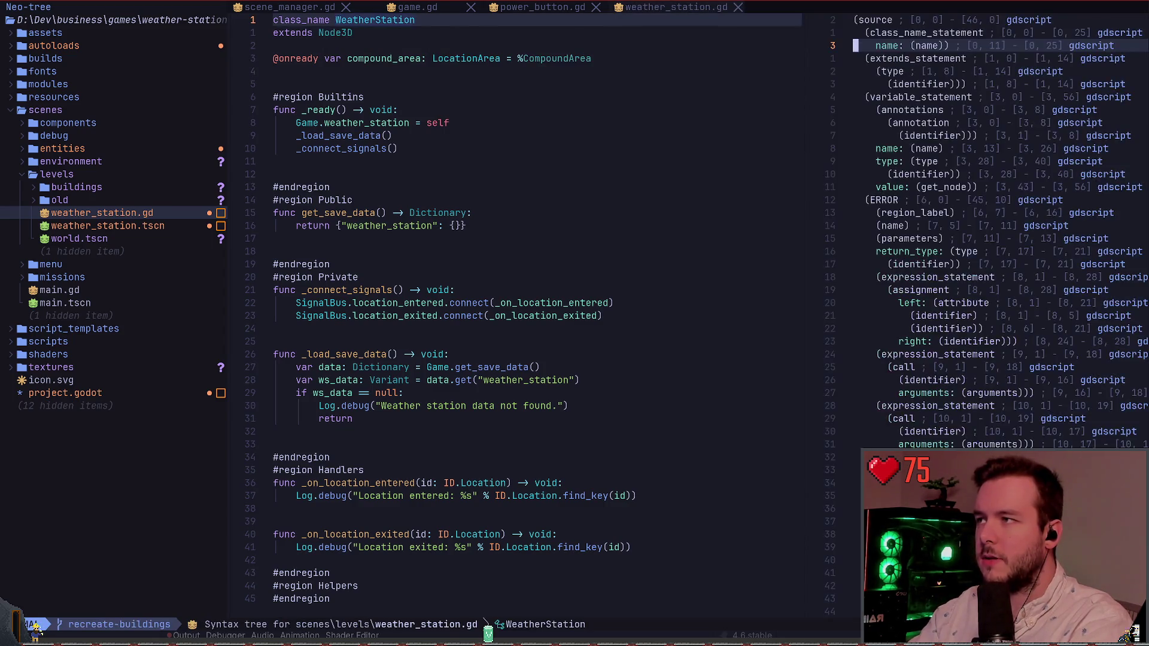
pyautogui.press('q')
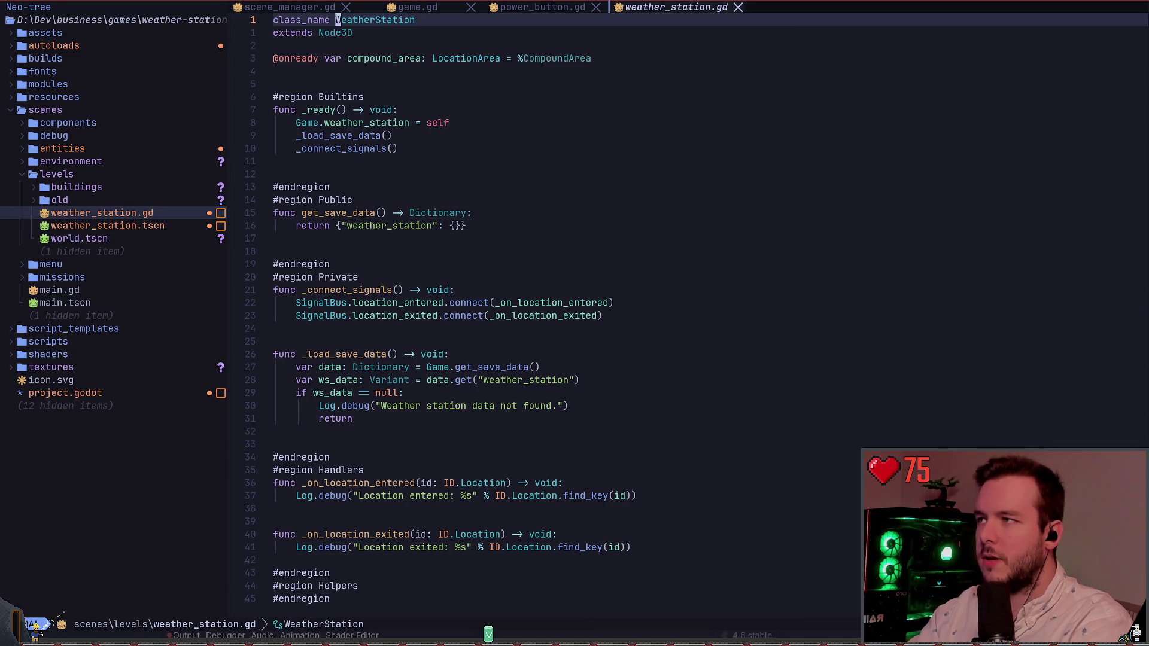
pyautogui.press('space')
pyautogui.press('u')
pyautogui.press('I')
pyautogui.press('q')
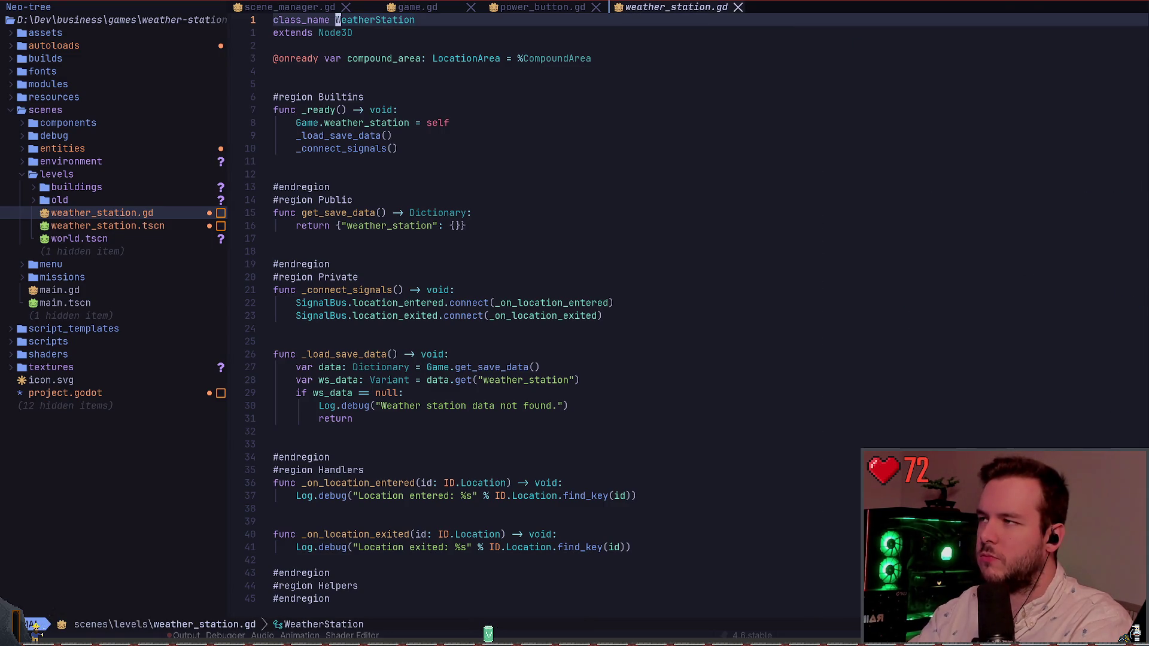
pyautogui.press('u')
pyautogui.hotkey('ctrl', 'r')
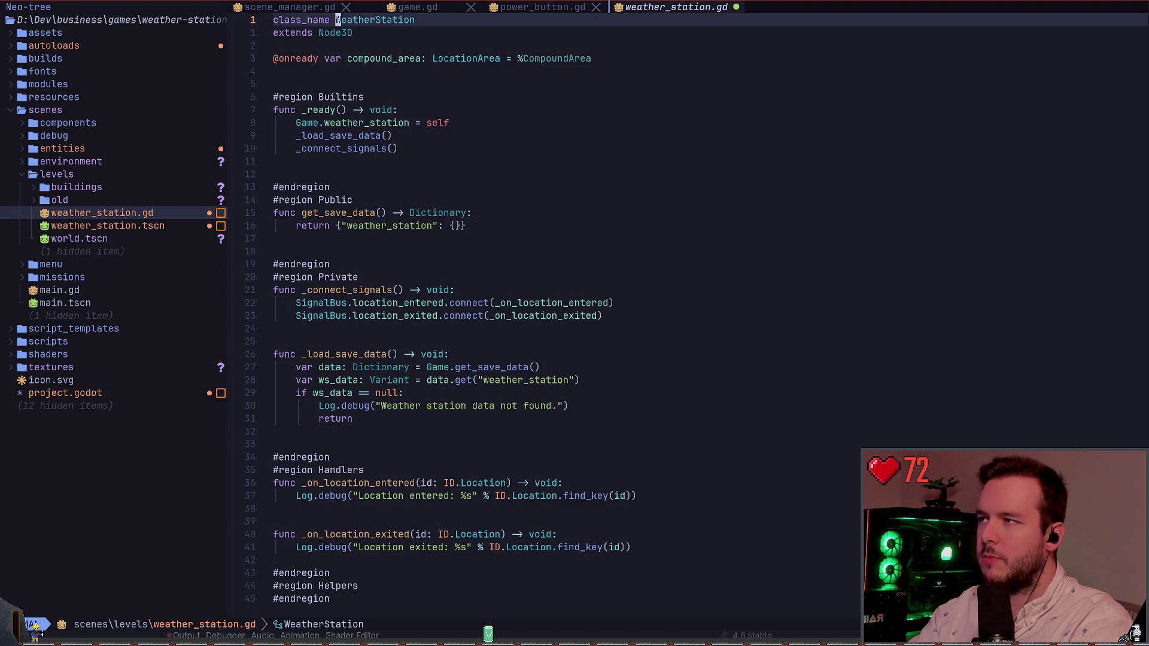
# Inspect the Treesitter highlight info for WeatherStation twice
pyautogui.press('i')
pyautogui.press('Escape')
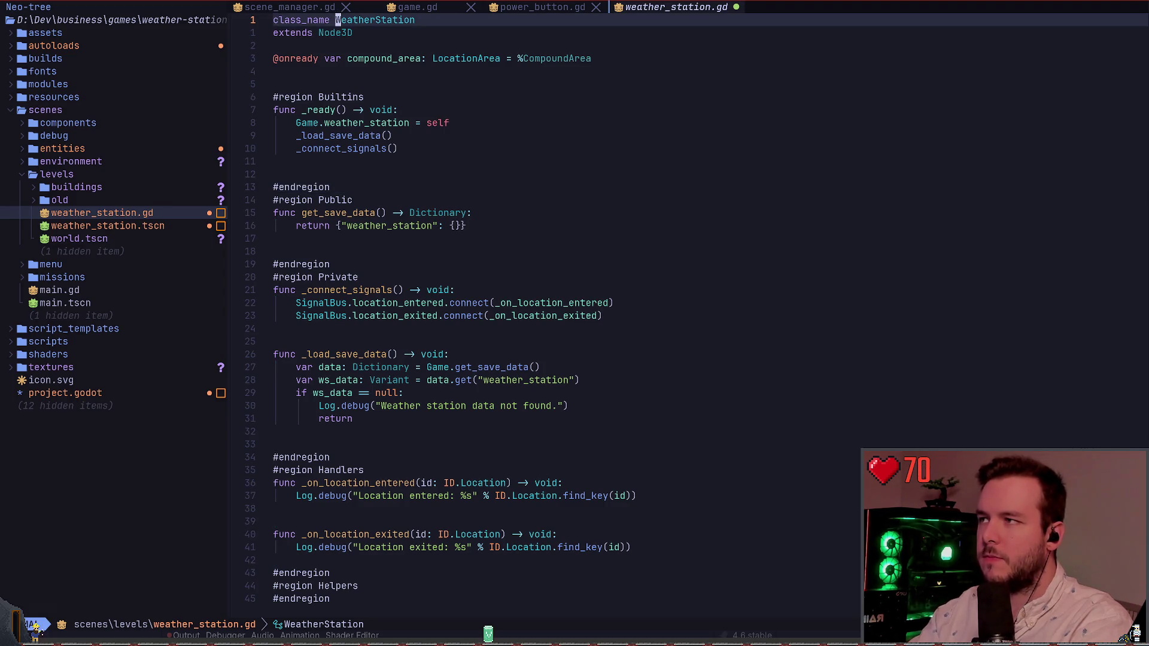
pyautogui.press('space')
pyautogui.press('u')
pyautogui.press('i')
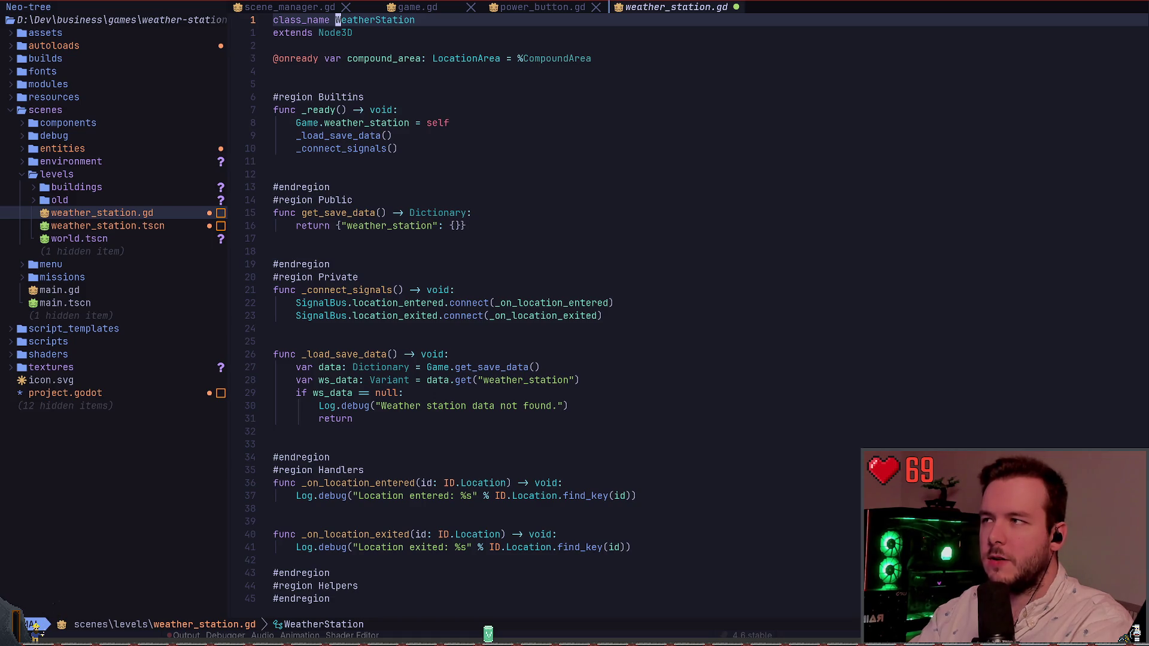
pyautogui.press('space')
pyautogui.press('u')
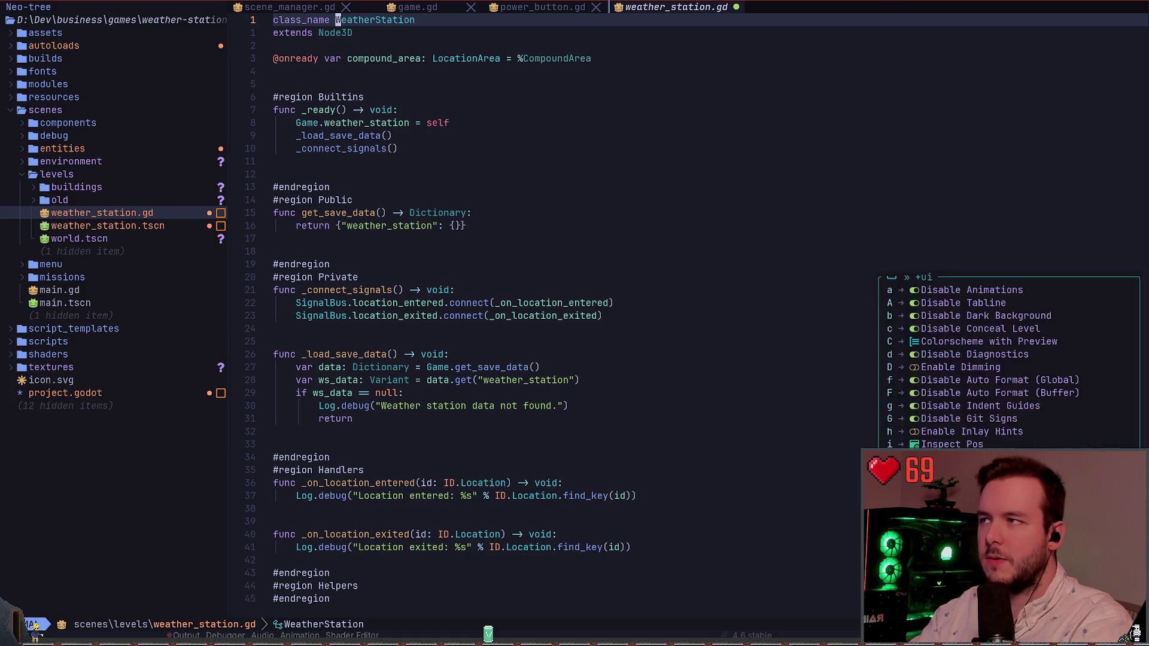
pyautogui.press('i')
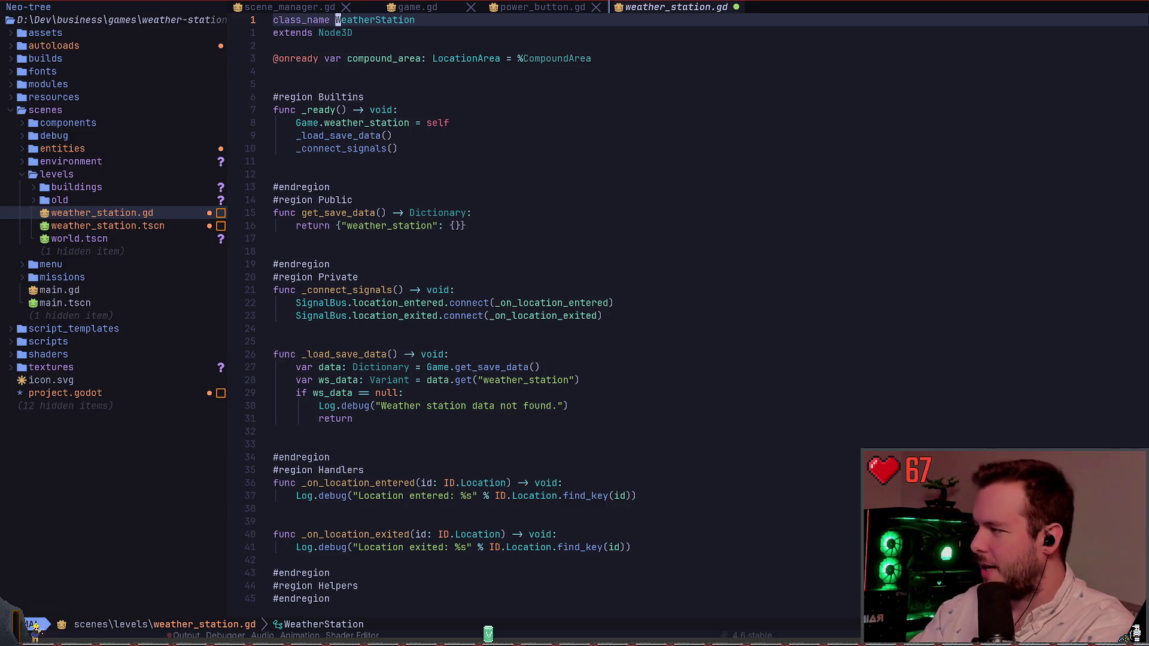
# Yank the whole file, then close weather_station.gd without saving its changes
pyautogui.press('V')
pyautogui.press('G')
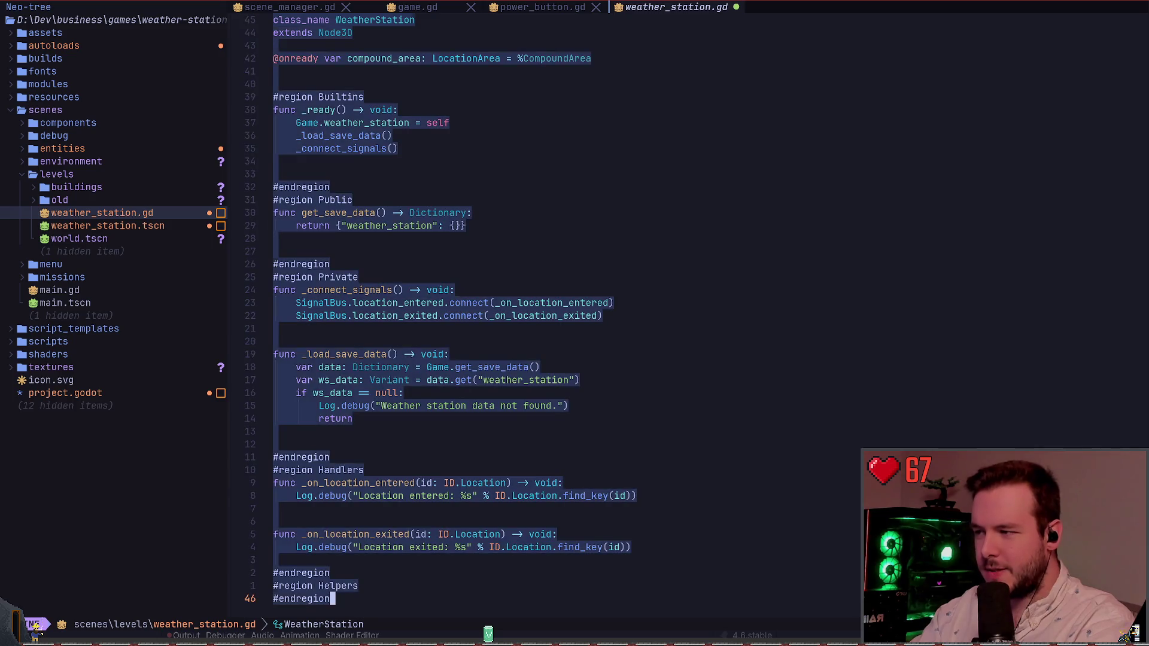
pyautogui.press('y')
pyautogui.press('g')
pyautogui.press('Escape')
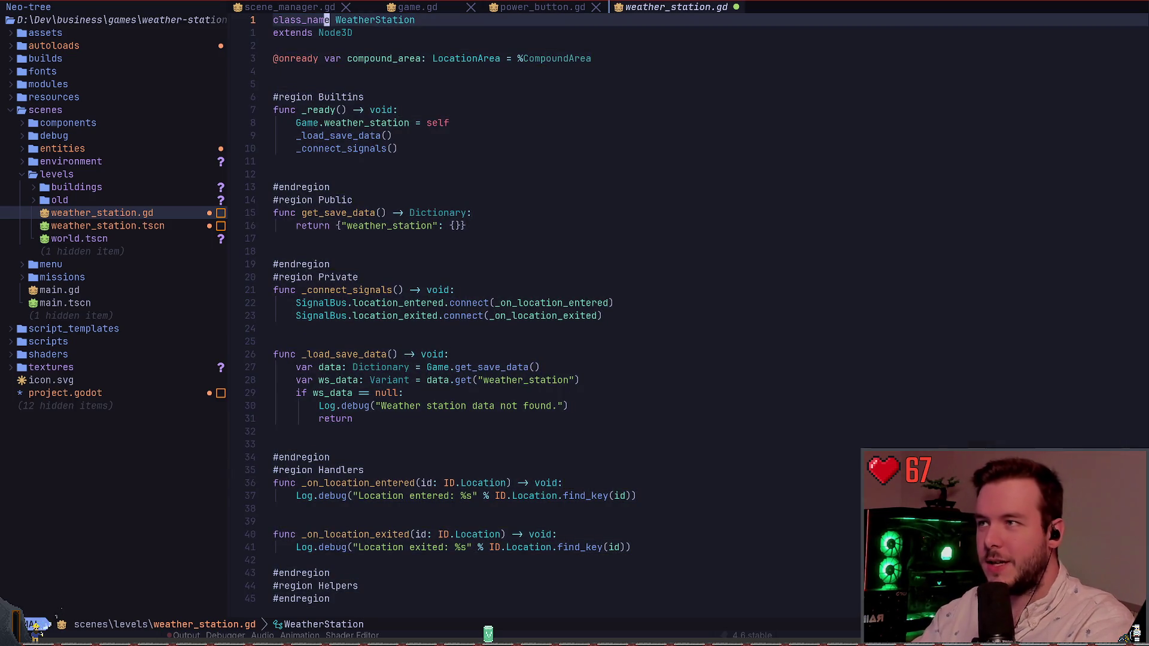
pyautogui.hotkey('ctrl', 'q')
pyautogui.press('Escape')
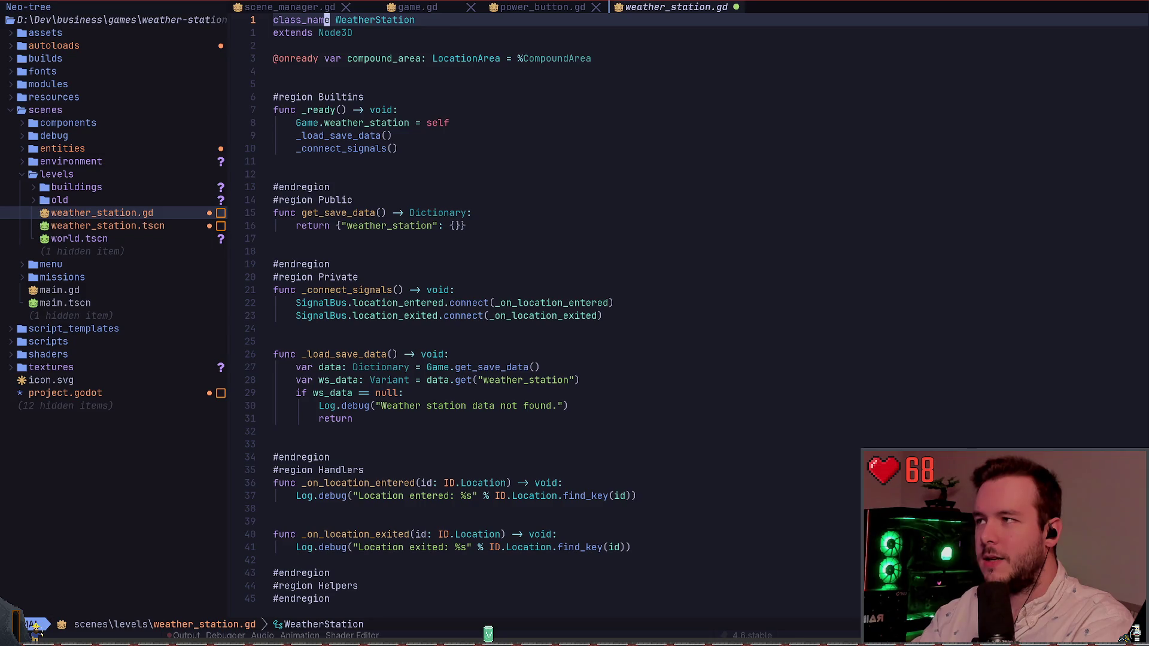
pyautogui.hotkey('ctrl', 'q')
pyautogui.press('n')
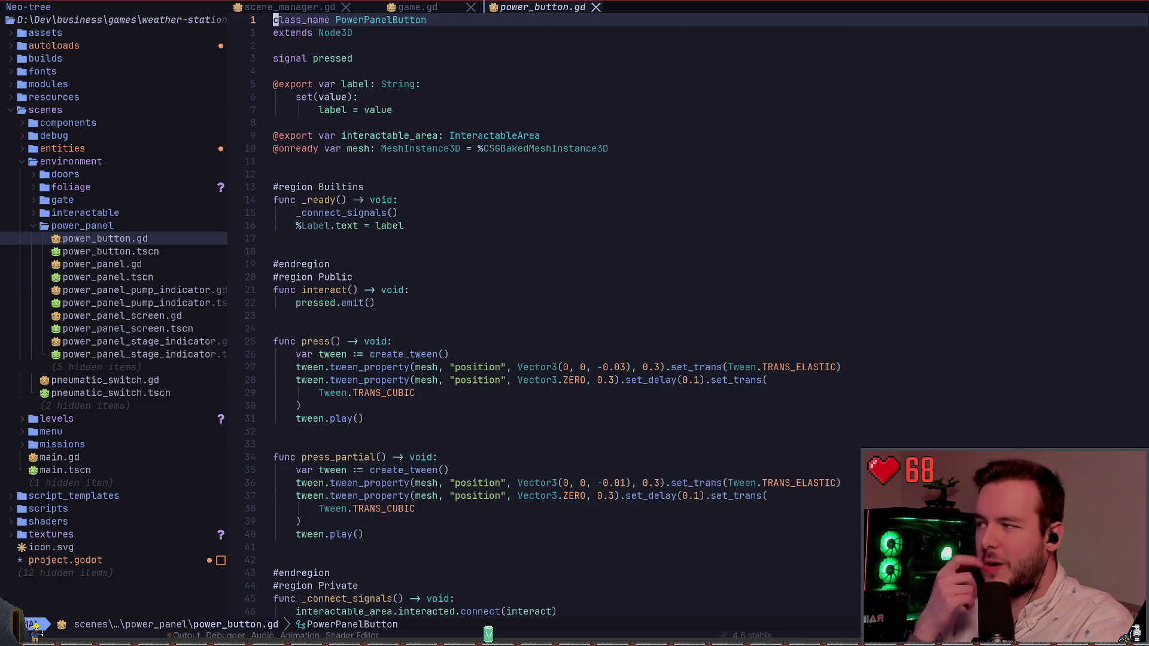
# Back in scene_manager.gd, add a '# Fira Code' comment below _connect_signals()
pyautogui.hotkey('shift', 'h')
pyautogui.hotkey('shift', 'h')
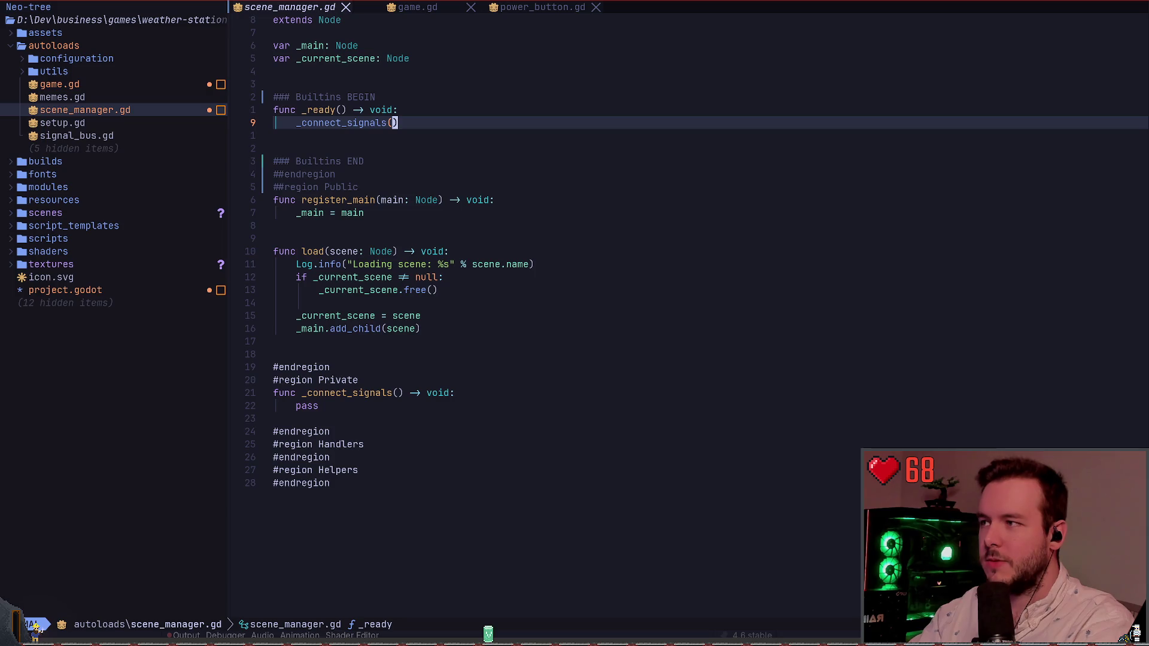
pyautogui.press('j')
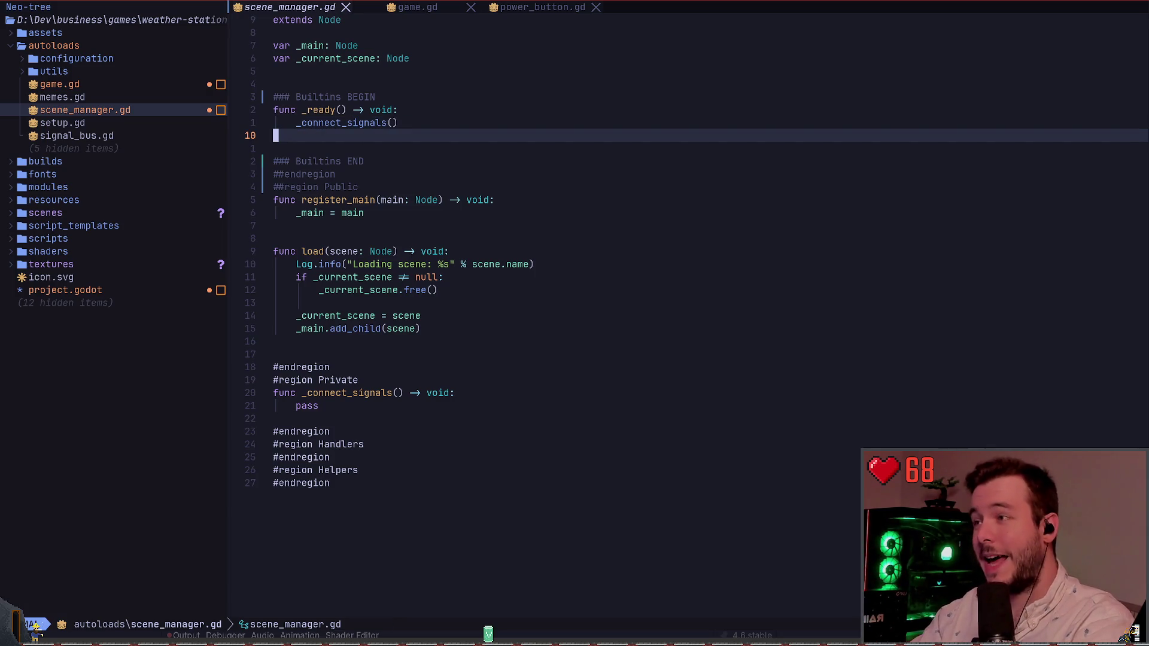
pyautogui.press('k')
pyautogui.press('k')
pyautogui.press('0')
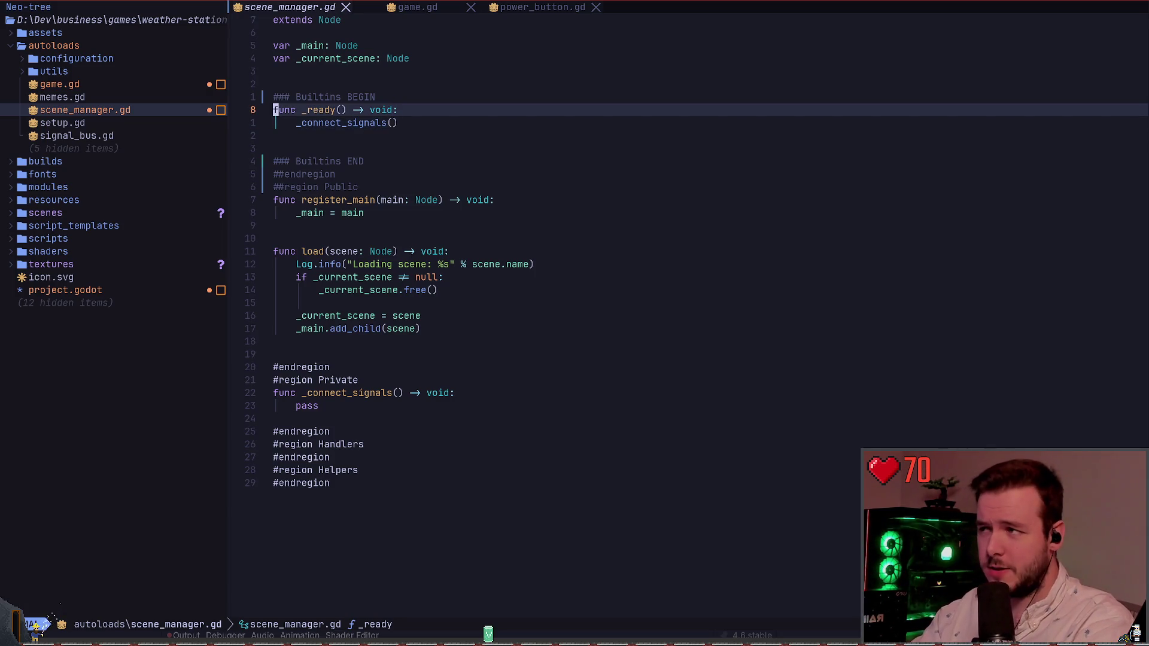
pyautogui.press('j')
pyautogui.press('A')
pyautogui.press('Return')
pyautogui.write('# Fira')
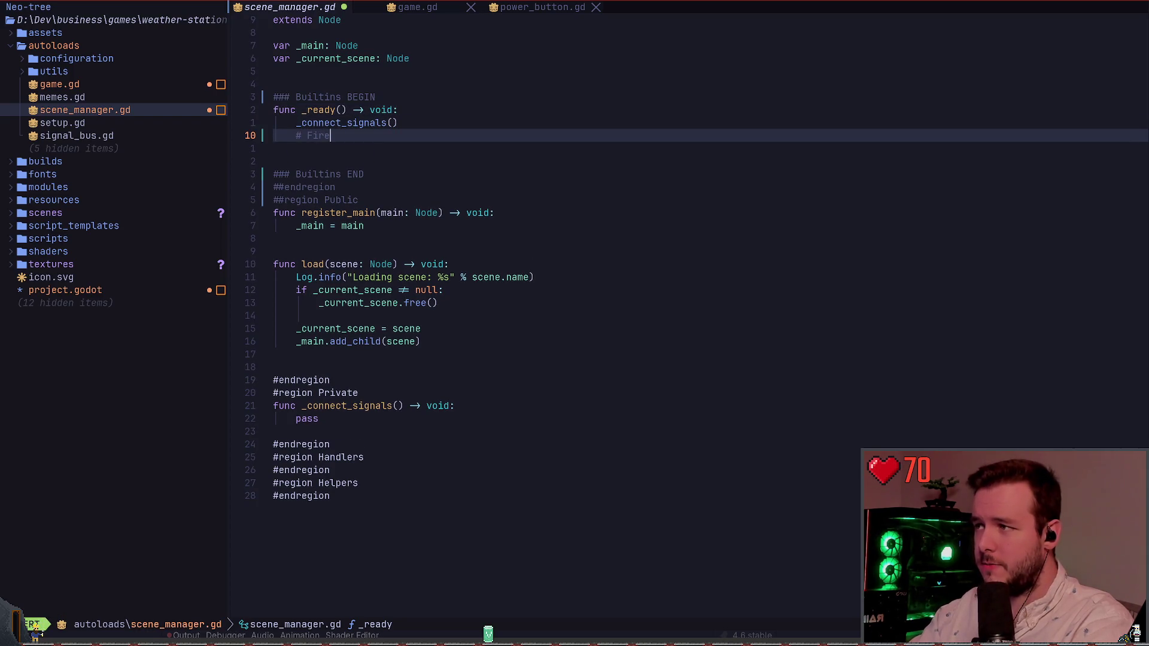
pyautogui.write(' Cod')
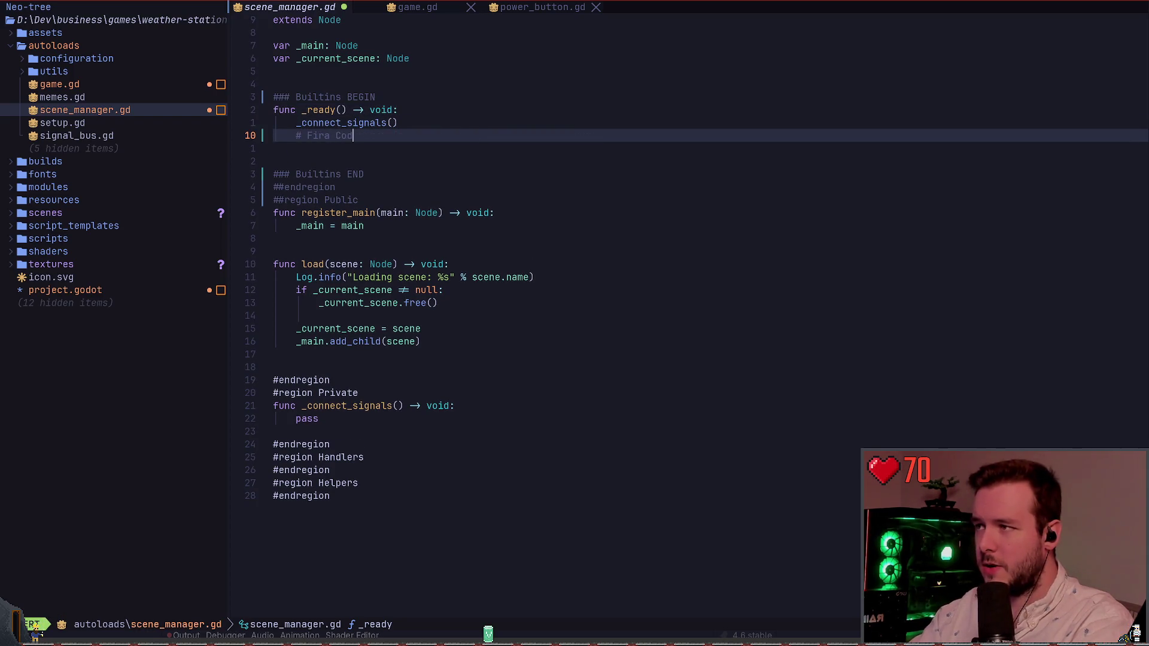
pyautogui.write('ea')
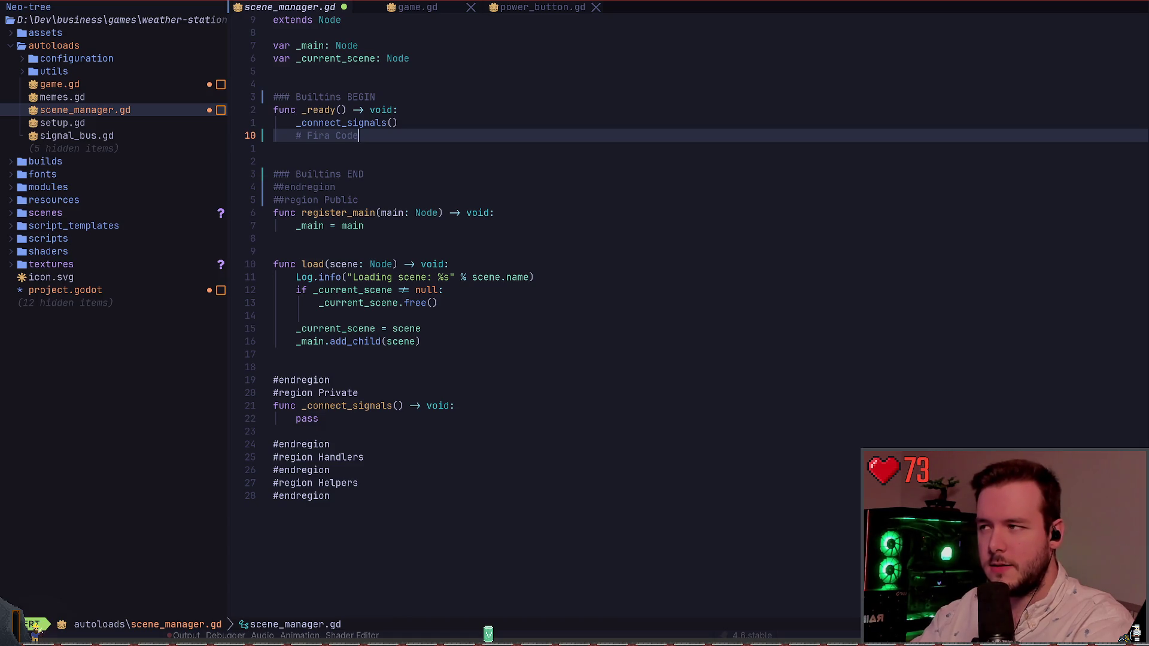
# Test comment continuation by opening new '#' lines around the Fira Code comment
pyautogui.press('Return')
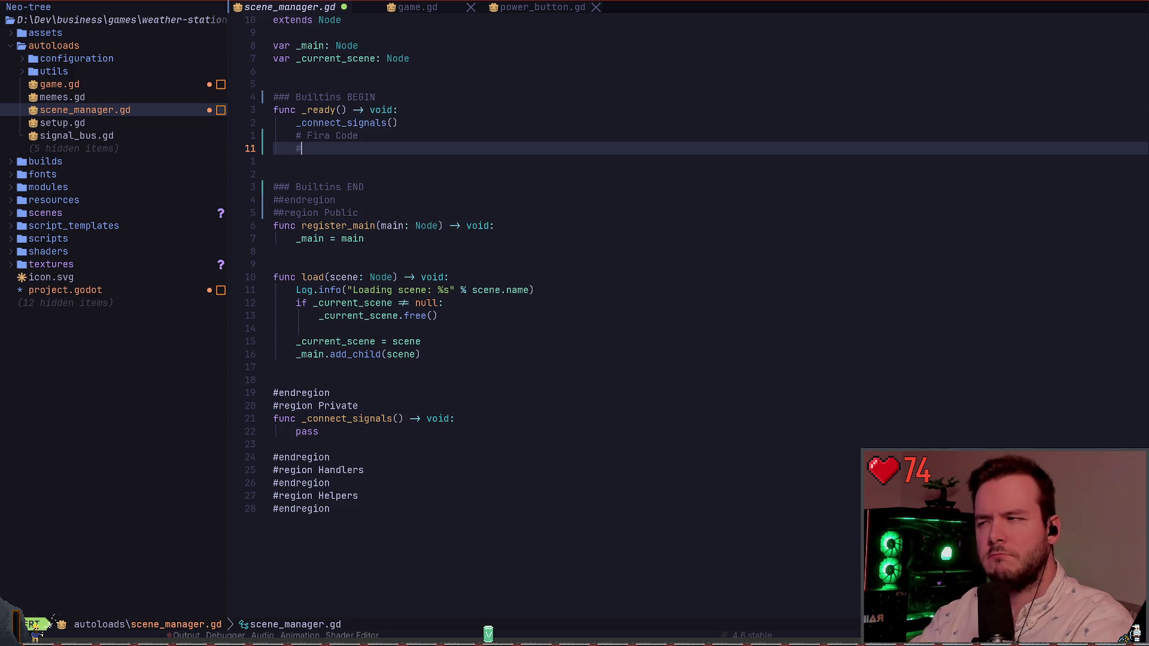
pyautogui.press('Escape')
pyautogui.write('O#')
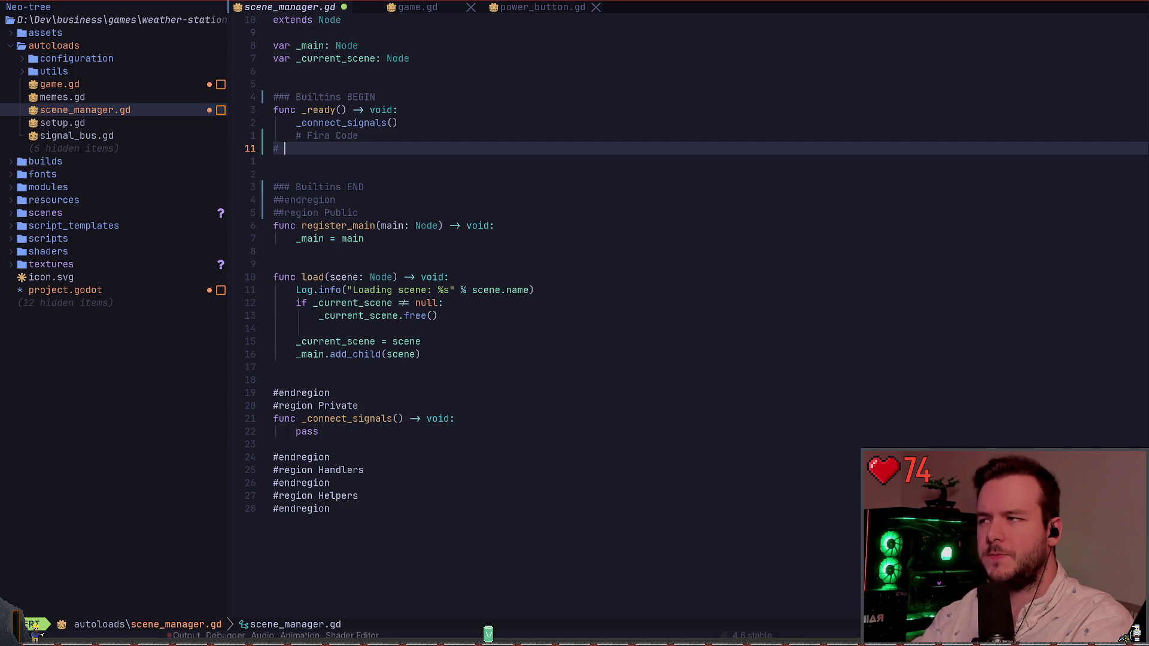
pyautogui.press('Escape')
pyautogui.press('k')
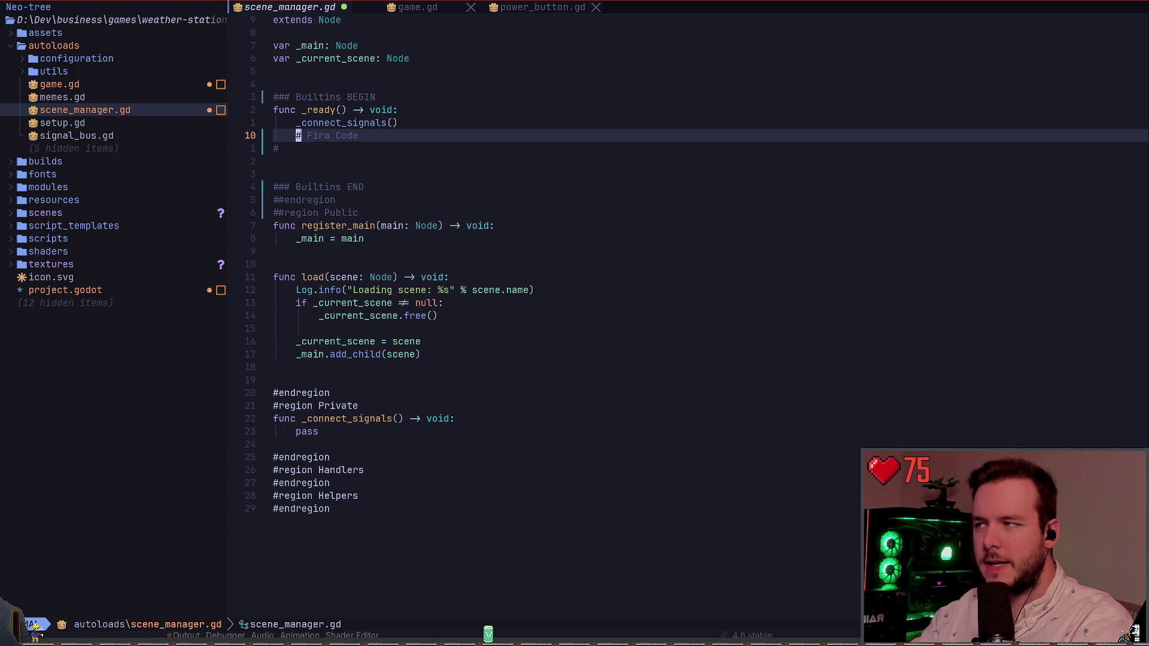
pyautogui.press('o')
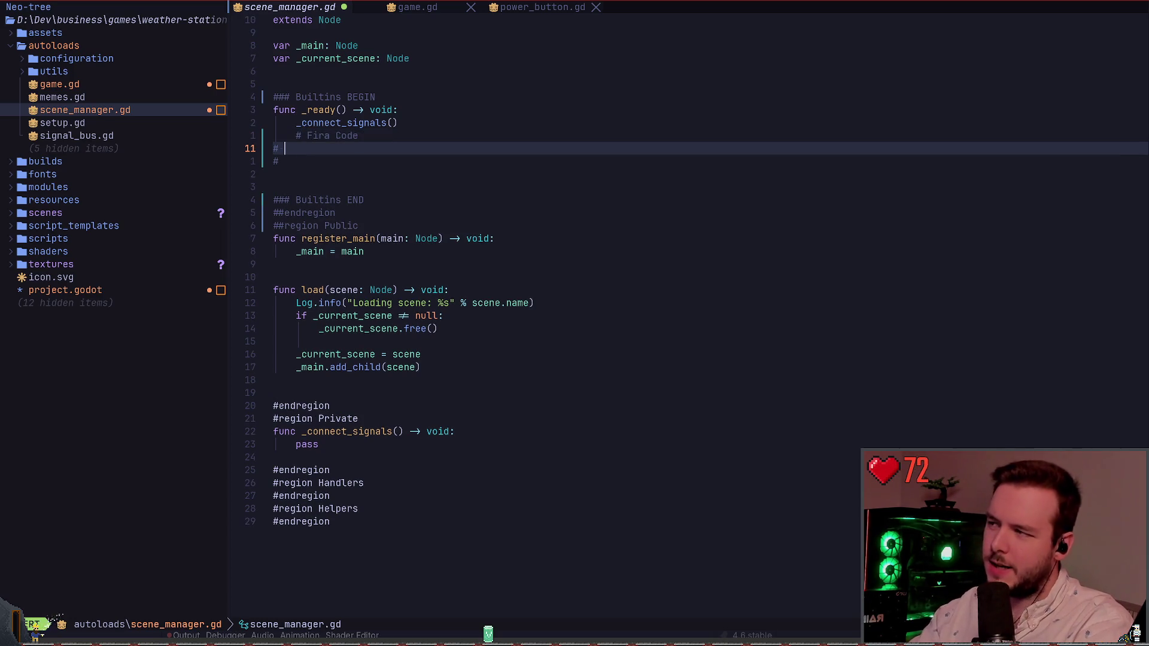
pyautogui.press('Escape')
pyautogui.press('j')
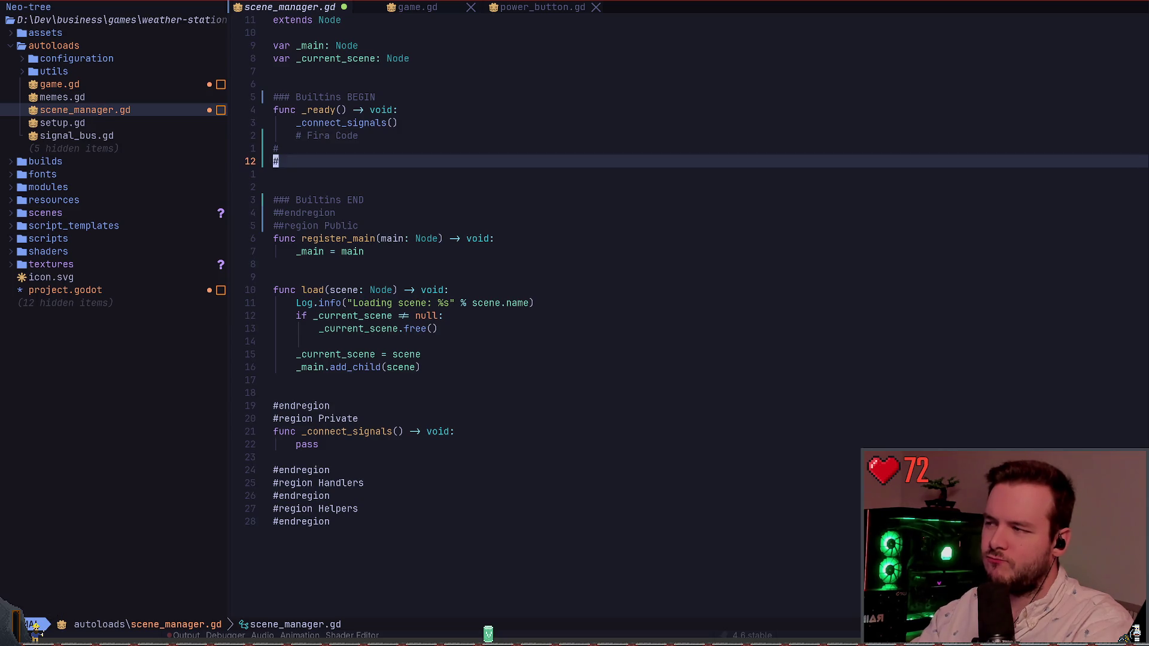
# Check the lines around the '### Builtins BEGIN' marker
pyautogui.press('k')
pyautogui.press('k')
pyautogui.press('k')
pyautogui.press('V')
pyautogui.press('Escape')
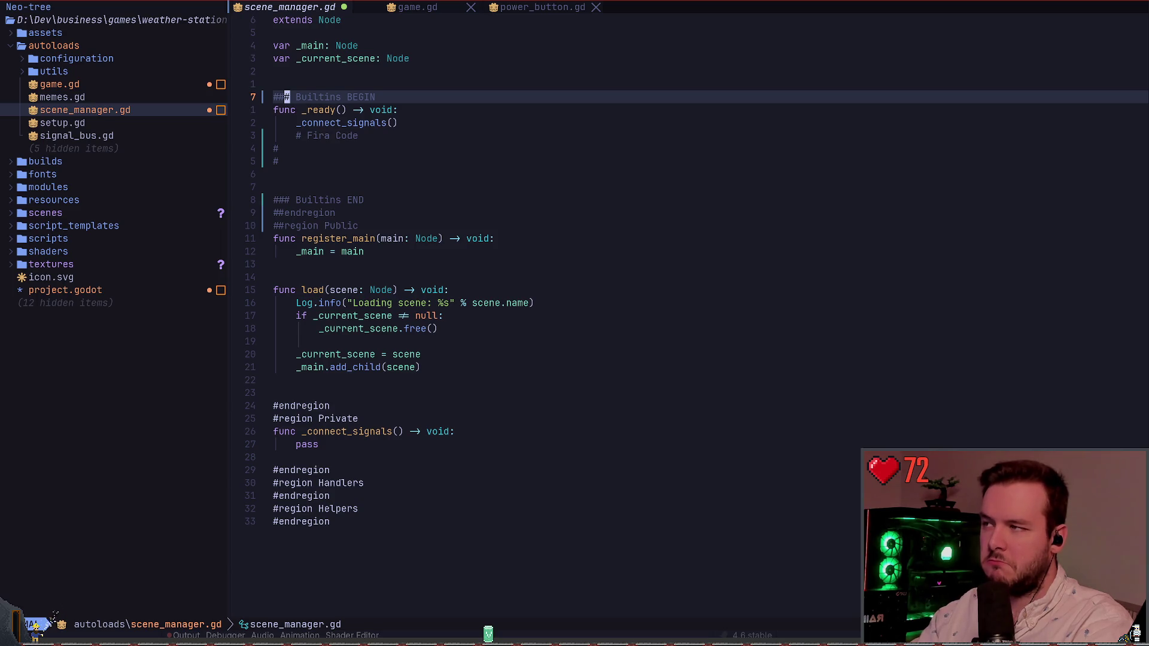
pyautogui.press('j')
pyautogui.press('j')
pyautogui.press('k')
pyautogui.press('k')
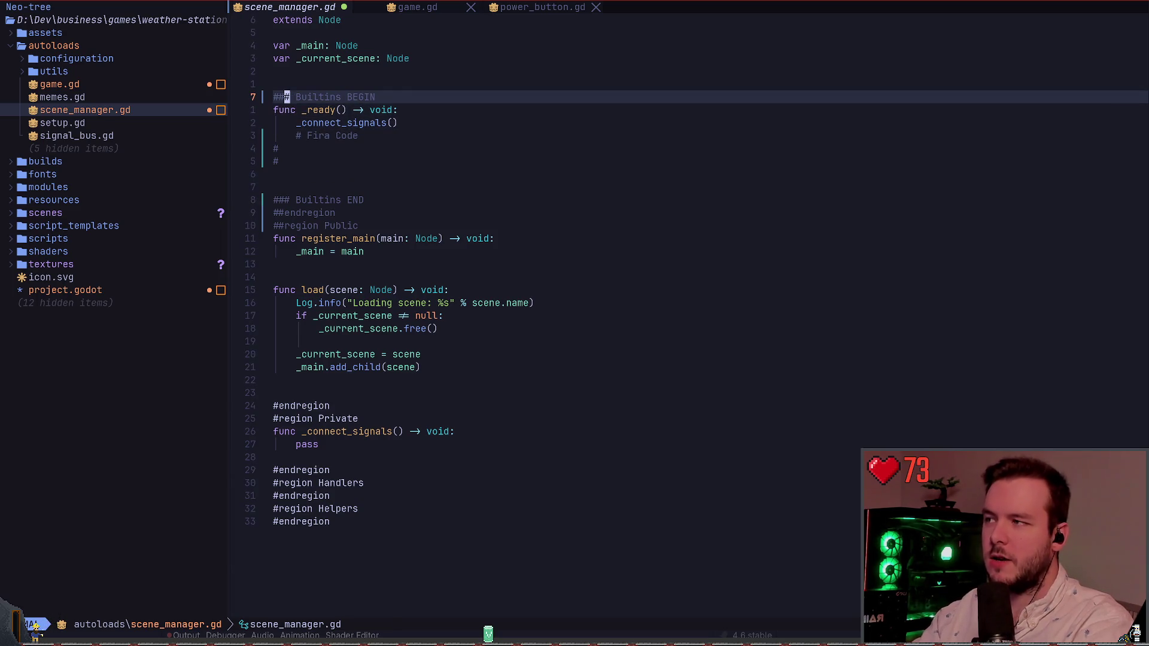
pyautogui.press('0')
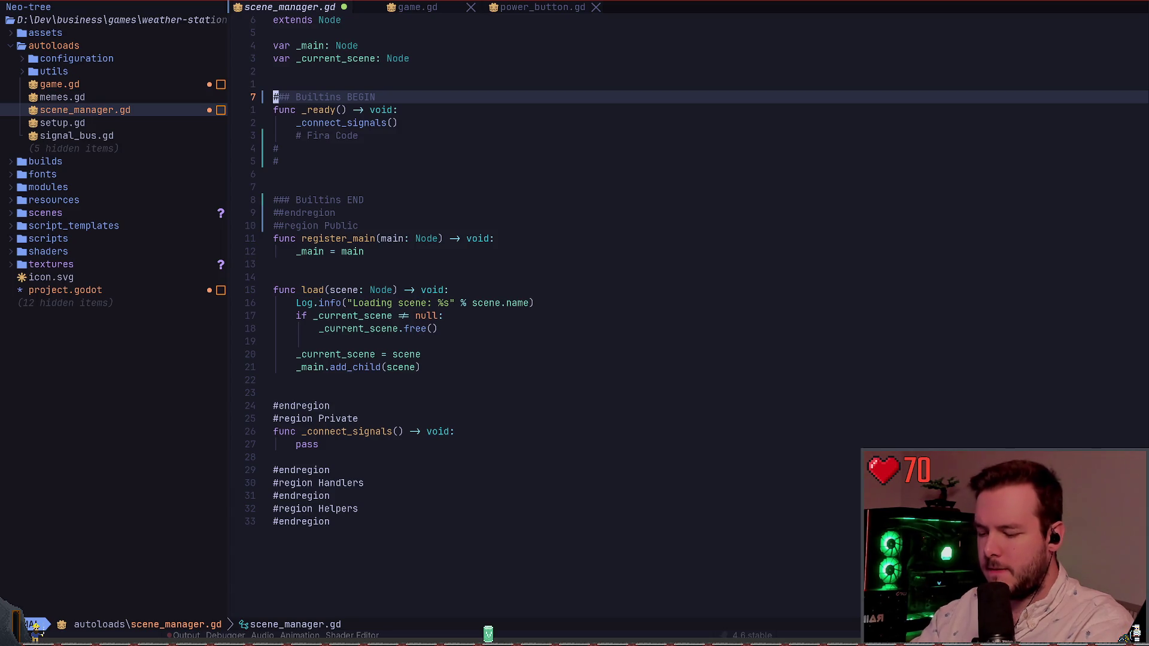
pyautogui.press('w')
# Delete an extra '#' line and type '# JetBrains Monospace' on the remaining one
pyautogui.press('j')
pyautogui.press('j')
pyautogui.press('j')
pyautogui.press('j')
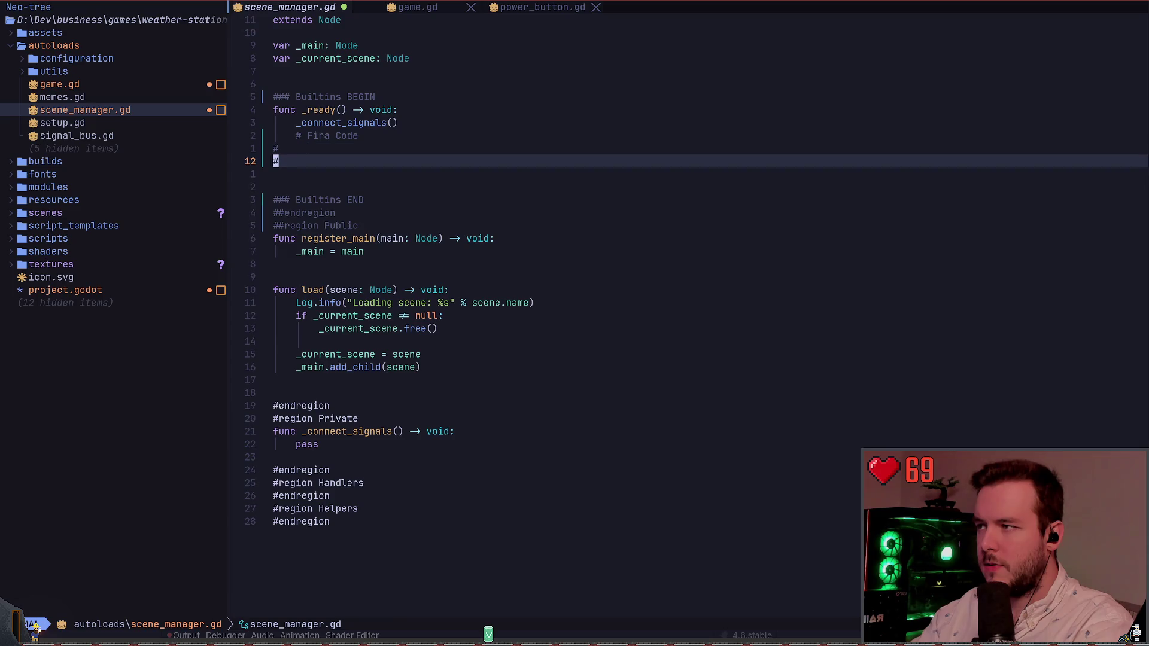
pyautogui.press('d')
pyautogui.press('d')
pyautogui.press('A')
pyautogui.press('BackSpace')
pyautogui.press('BackSpace')
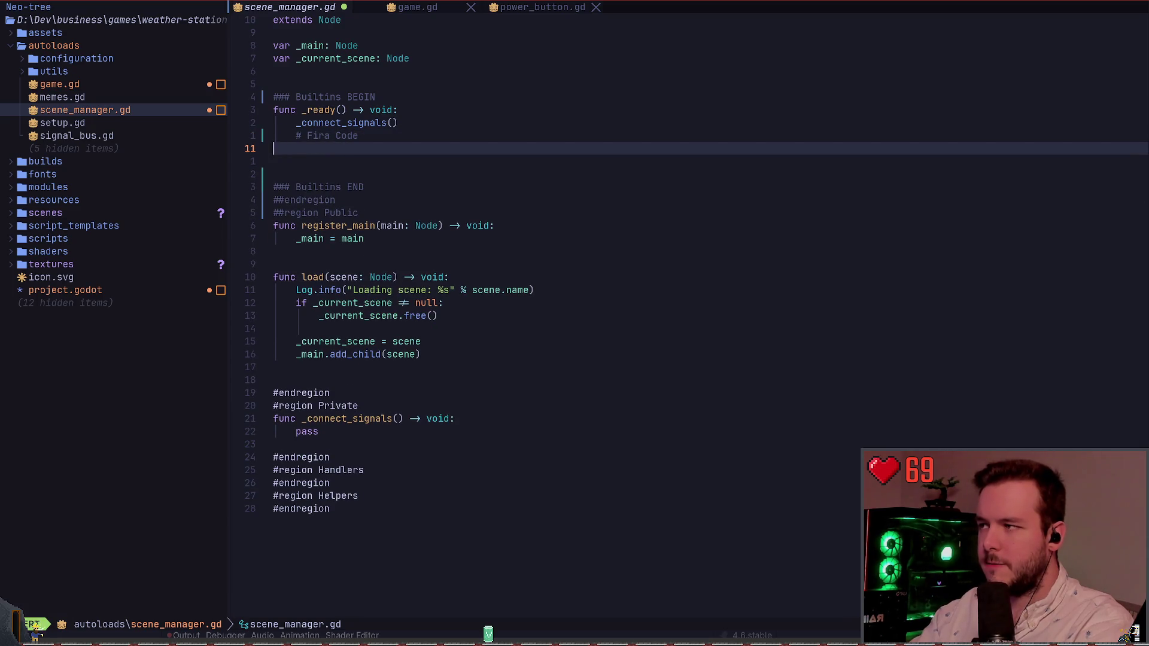
pyautogui.write('# Jet')
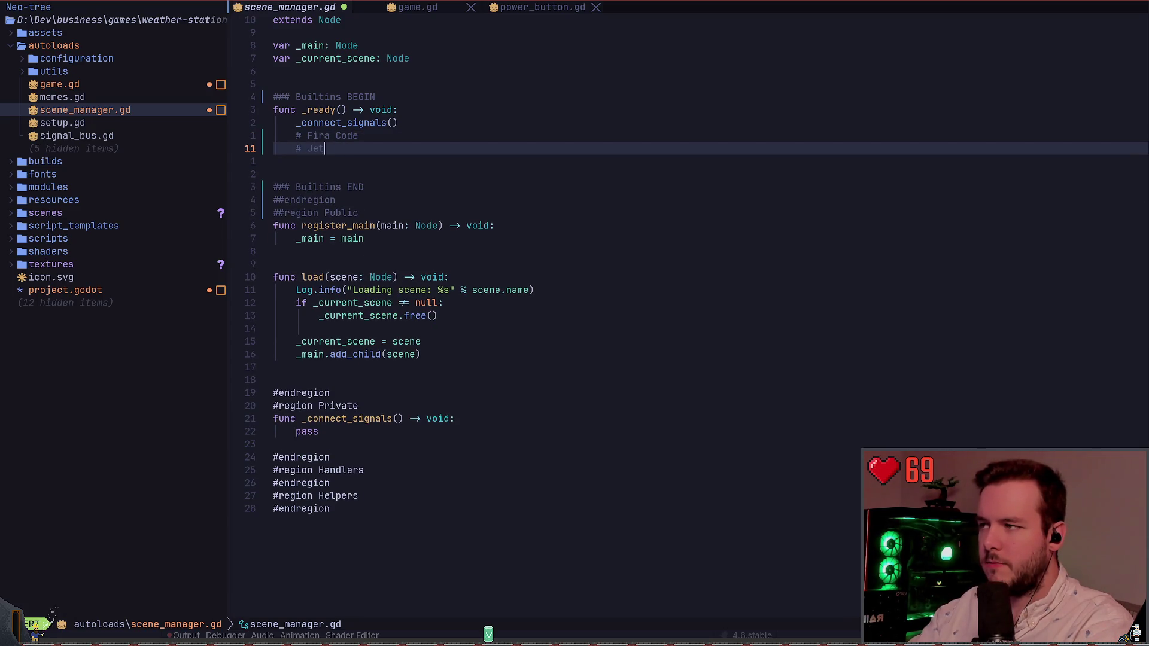
pyautogui.write('Brains Monospace')
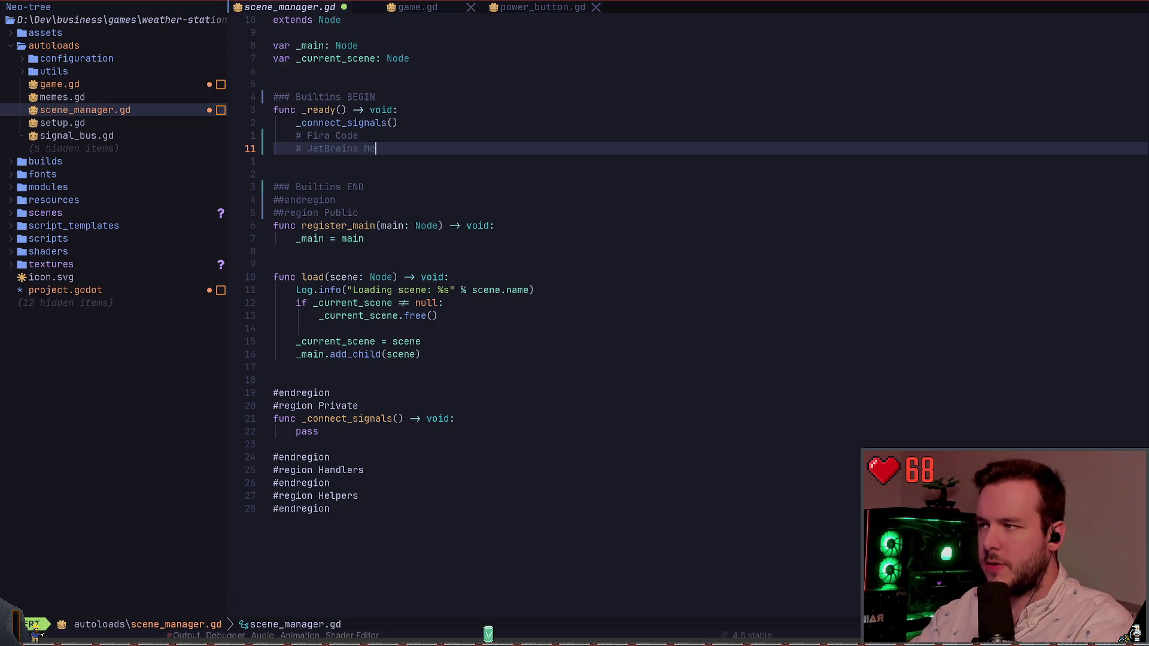
# Delete the JetBrains Monospace and Fira Code comments, save, and cycle buffers to power_button.gd
pyautogui.press('Escape')
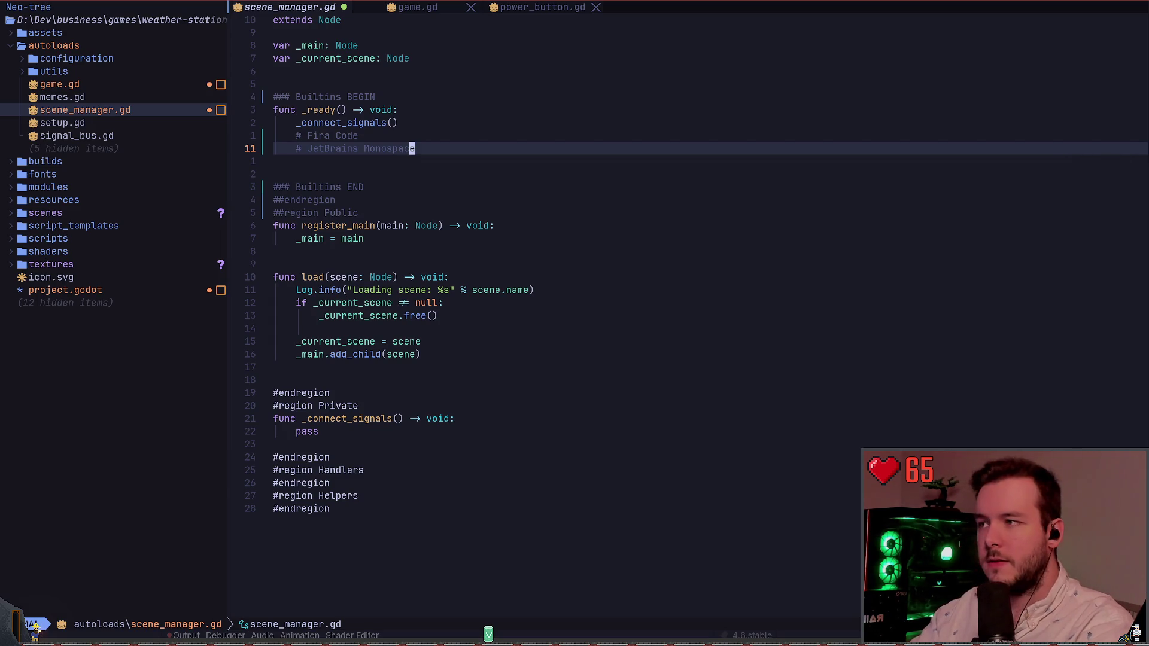
pyautogui.press('d')
pyautogui.press('k')
pyautogui.hotkey('ctrl', 's')
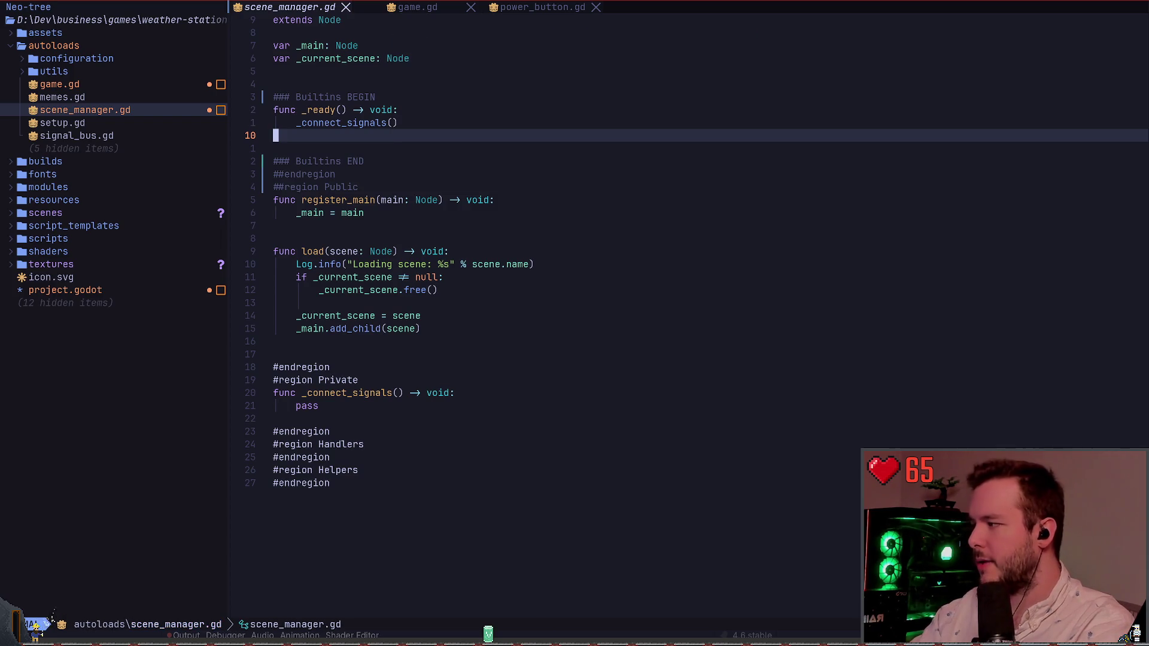
pyautogui.hotkey('shift', 'l')
pyautogui.hotkey('shift', 'l')
pyautogui.hotkey('shift', 'l')
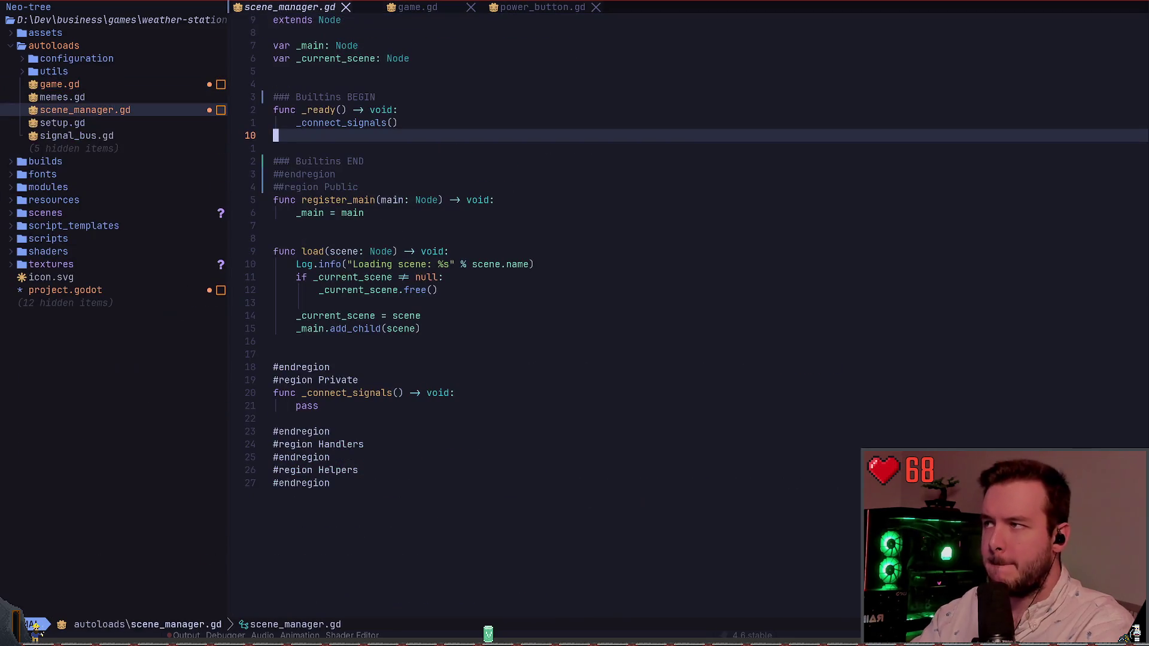
pyautogui.hotkey('shift', 'h')
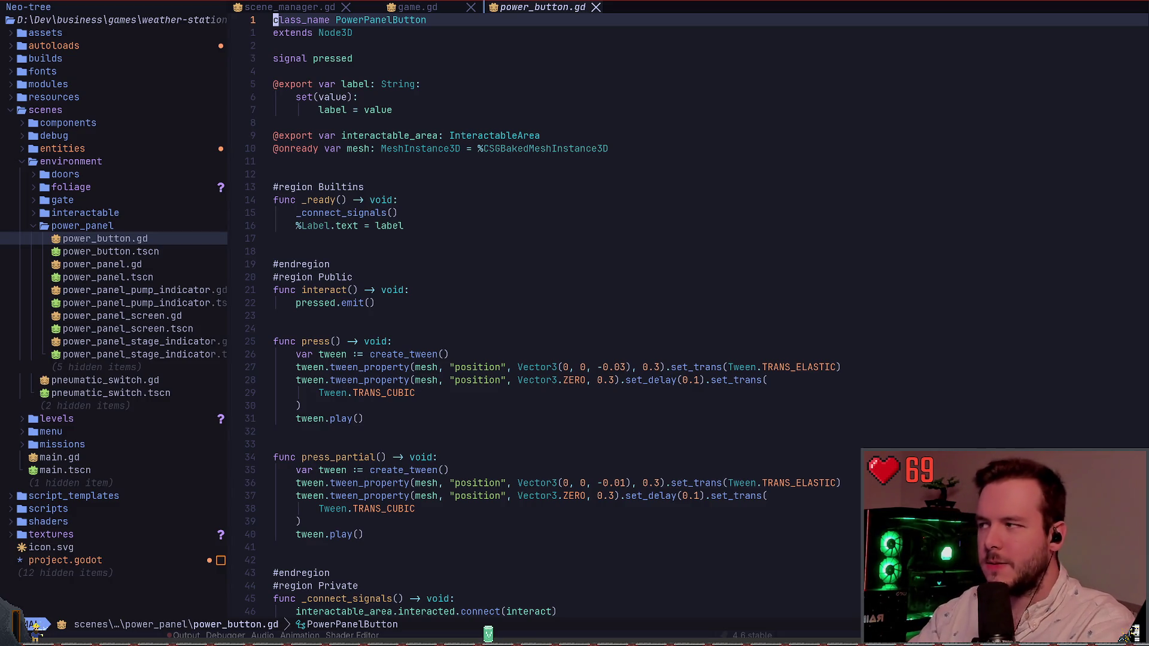
# Cycle buffers back to scene_manager.gd and put the cursor on the '### Builtins END' line
pyautogui.hotkey('shift', 'h')
pyautogui.hotkey('shift', 'l')
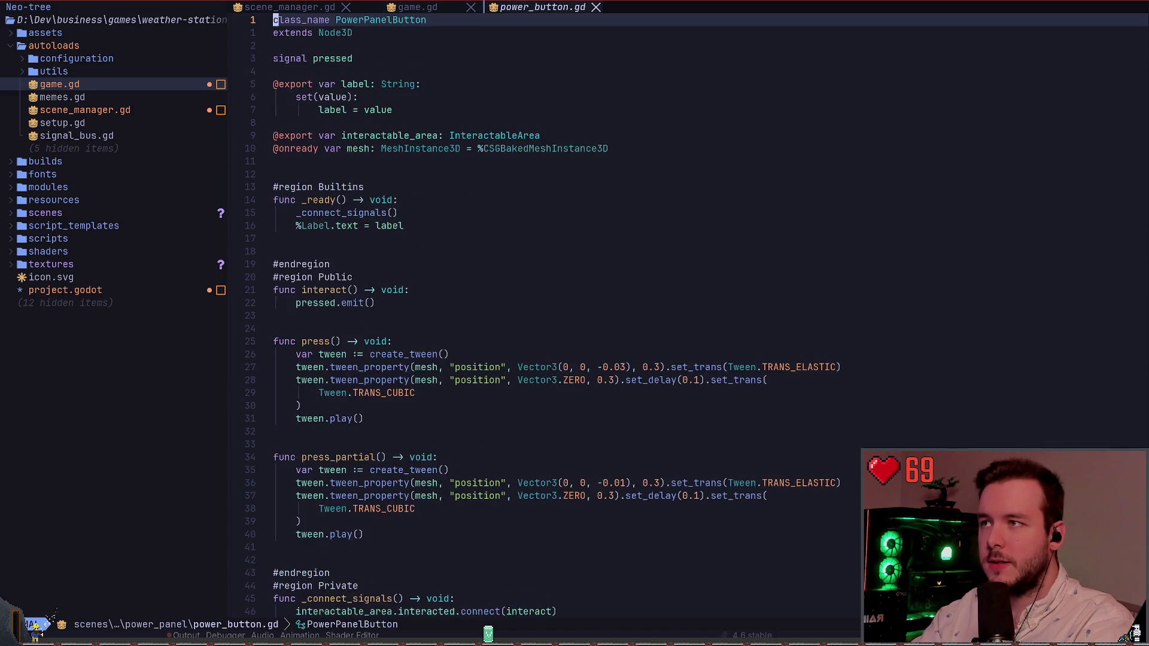
pyautogui.hotkey('shift', 'h')
pyautogui.hotkey('shift', 'h')
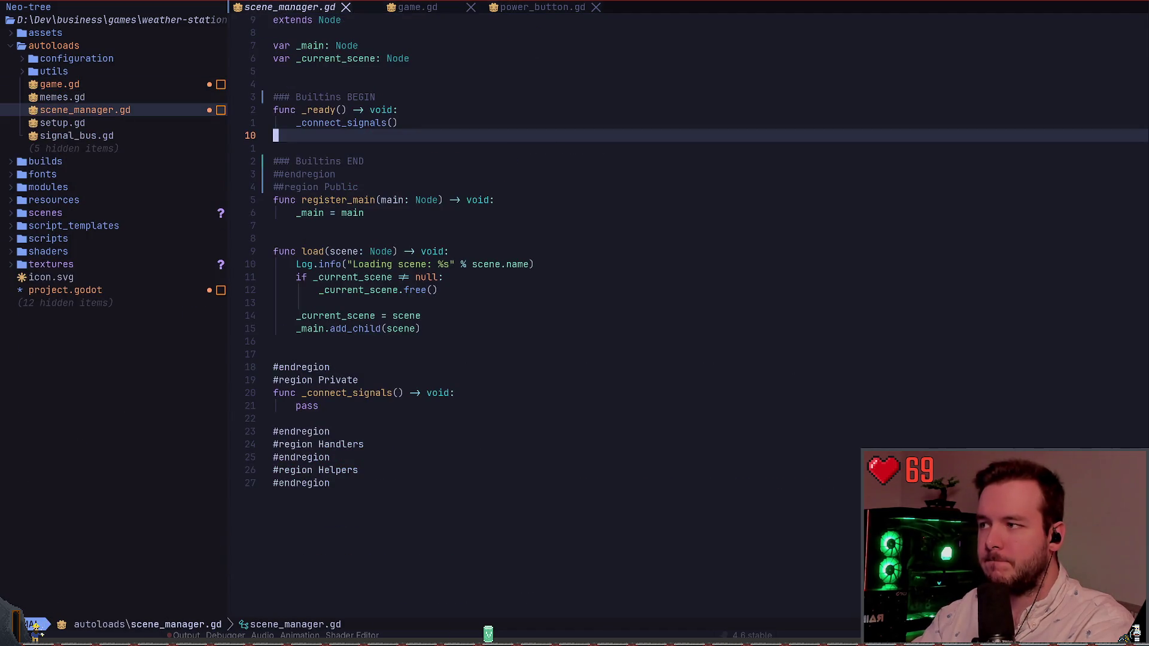
pyautogui.press('j')
pyautogui.press('j')
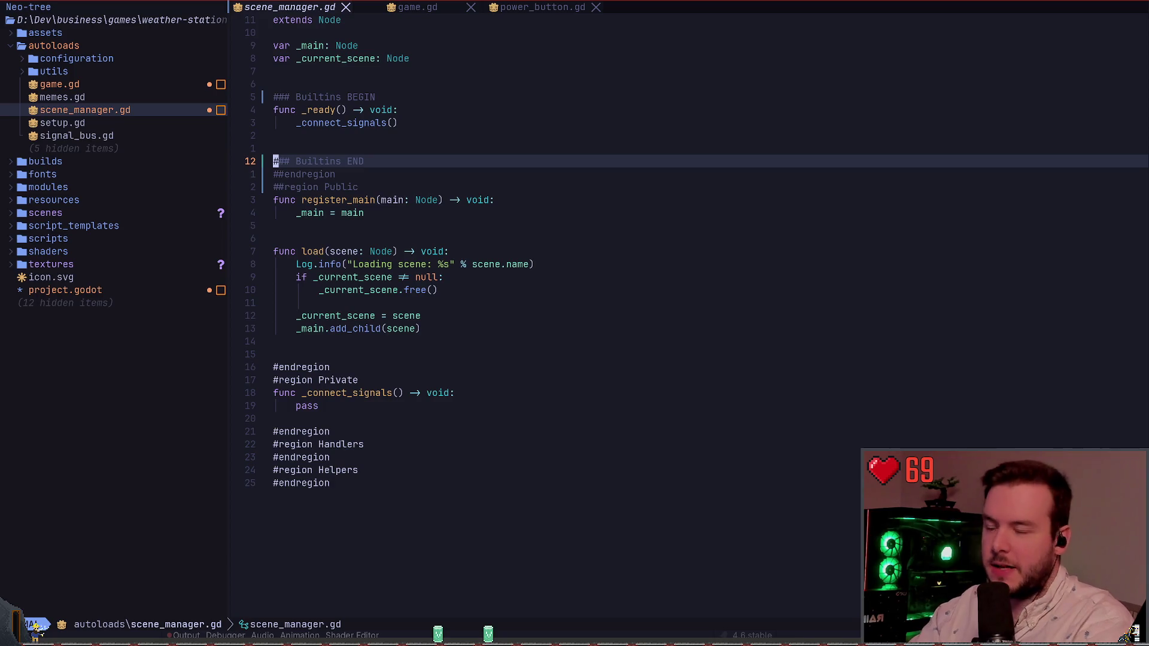
pyautogui.press('w')
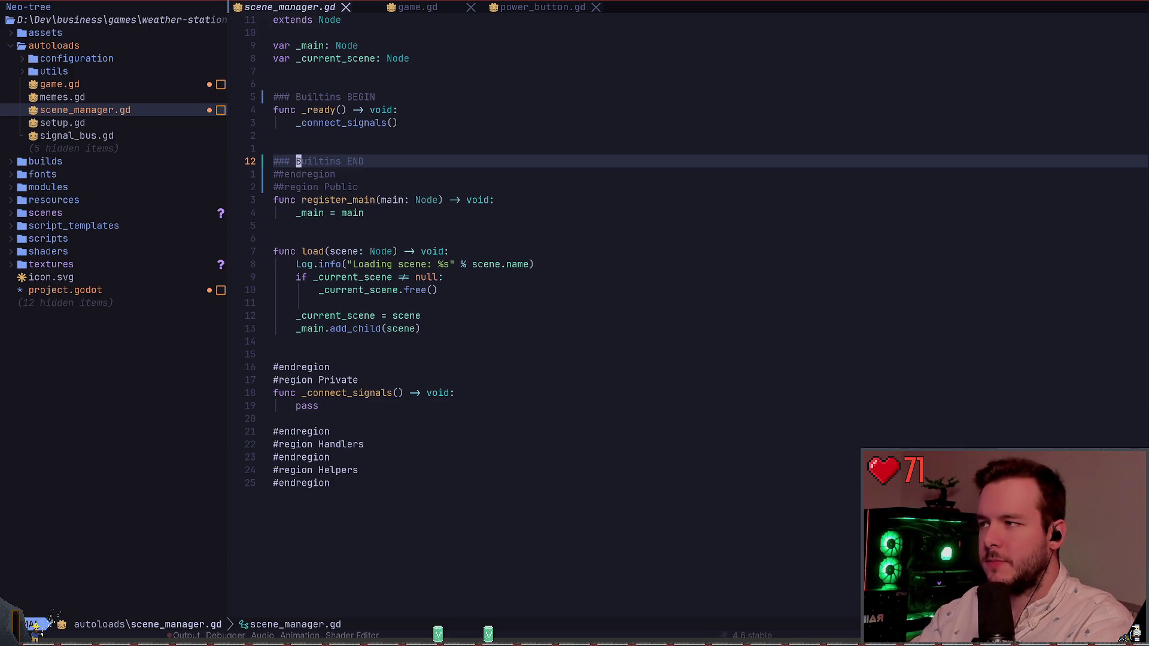
pyautogui.press('b')
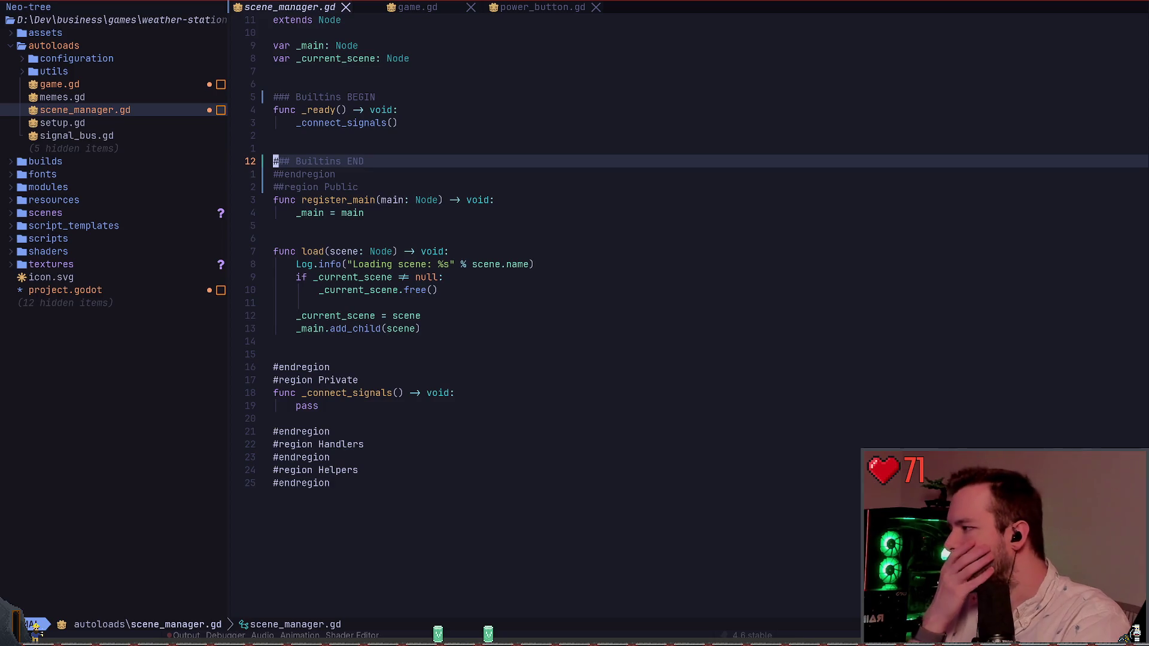
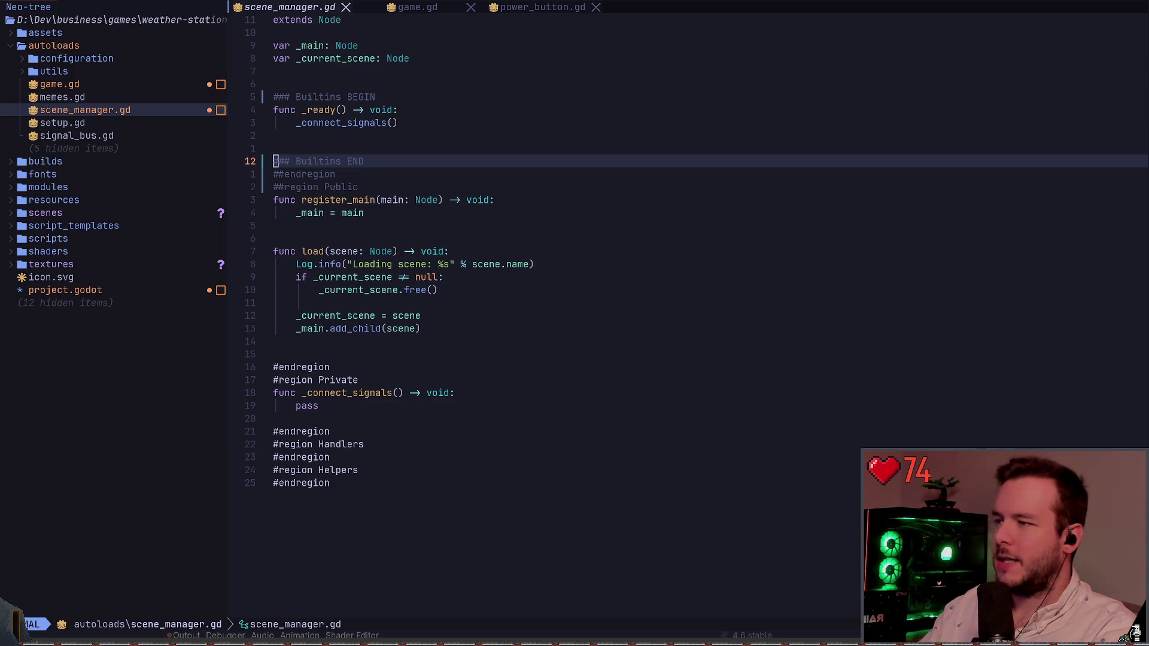
# Move to the register_main function in scene_manager.gd, then quit Neovim with :q
pyautogui.click(355, 186)
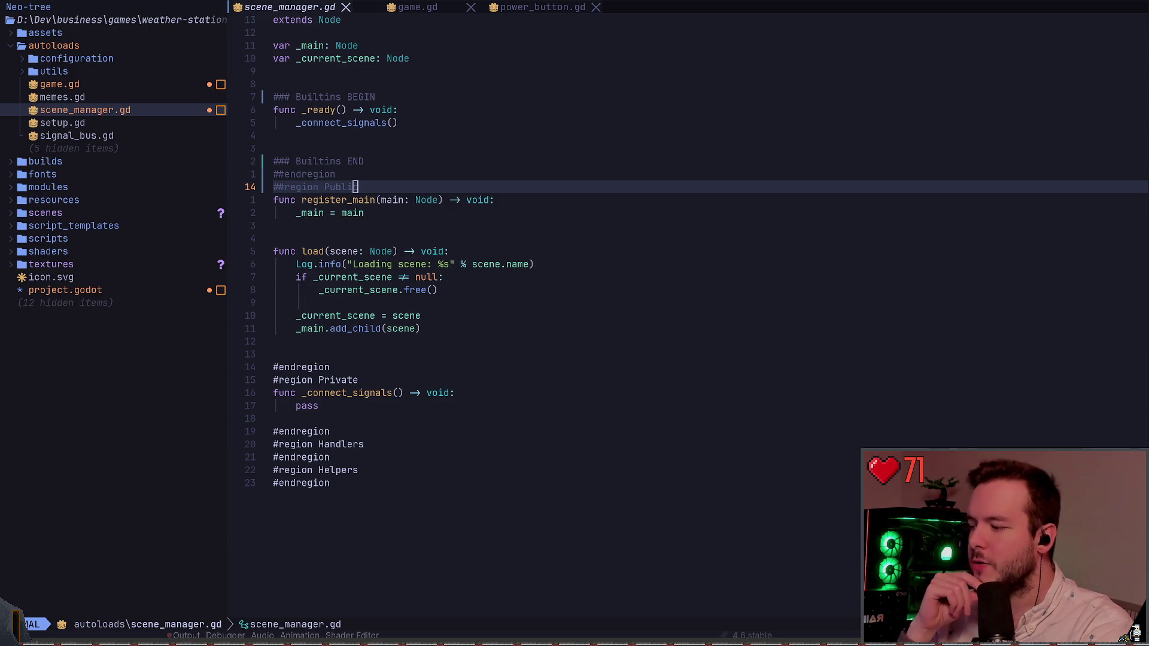
pyautogui.press('j')
pyautogui.press('j')
pyautogui.press('j')
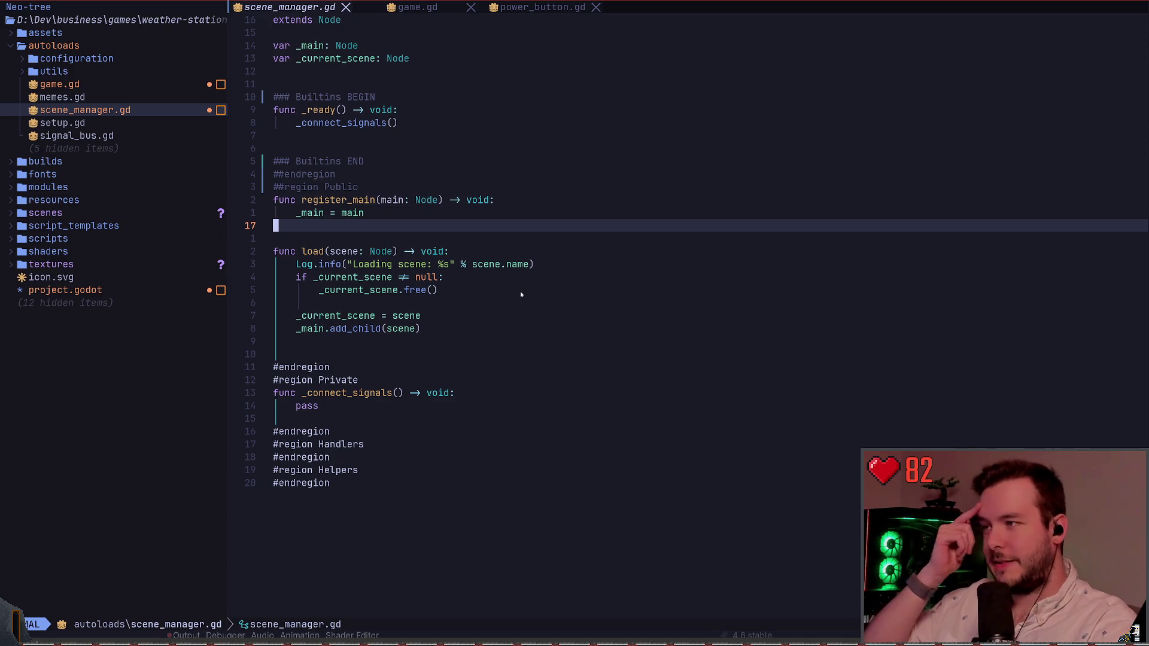
pyautogui.click(520, 200)
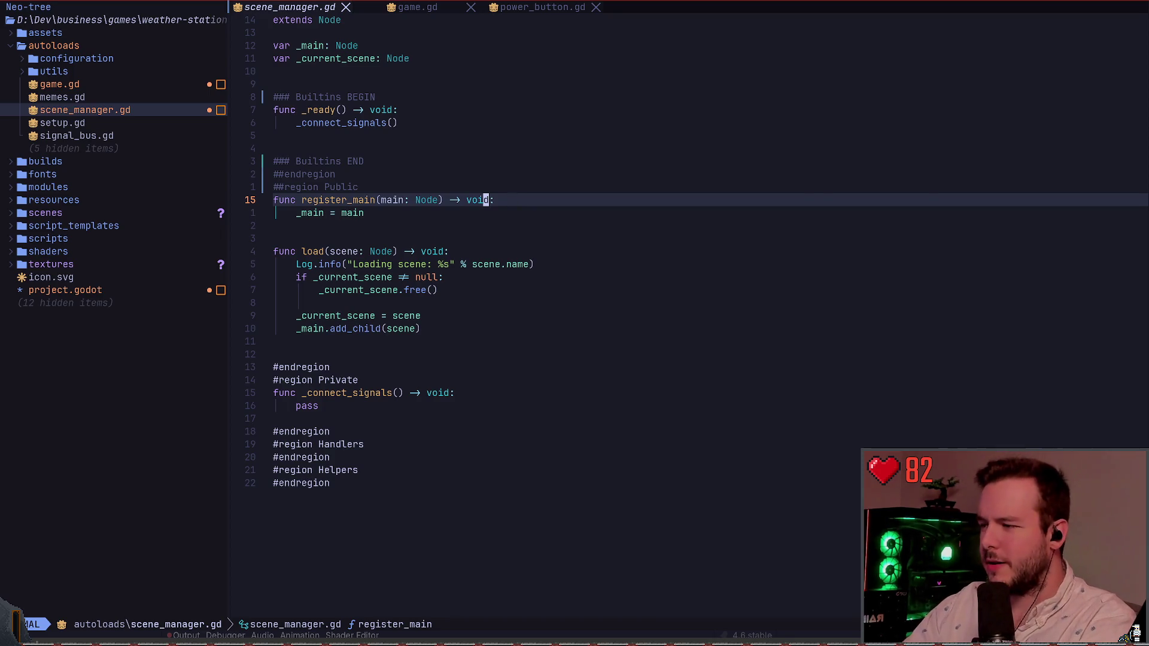
pyautogui.write(':q')
pyautogui.press('Return')
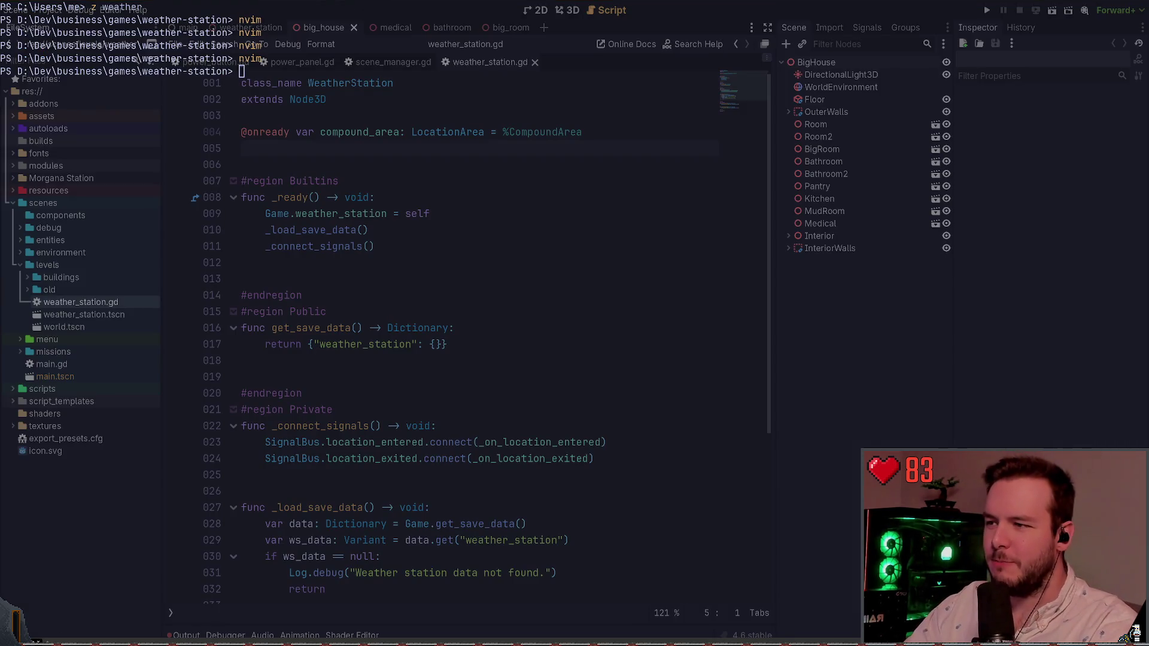
# Switch back to Godot's weather_station.gd script, then toggle the drop-down terminal again
pyautogui.hotkey('alt', 'Tab')
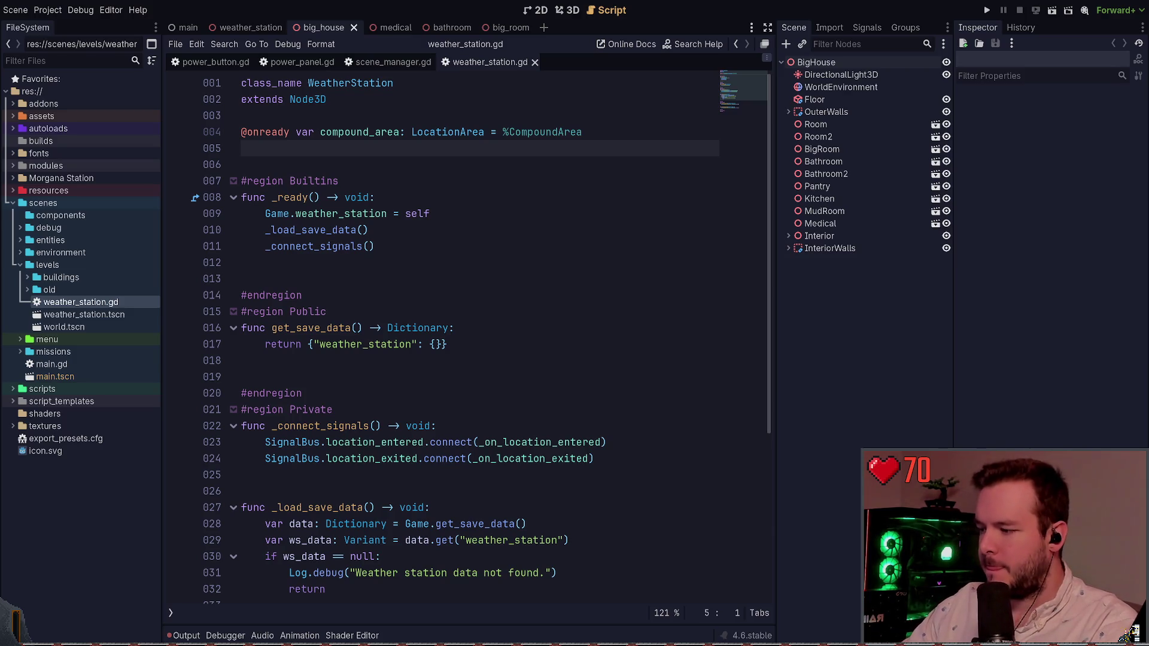
pyautogui.press('super+grave')
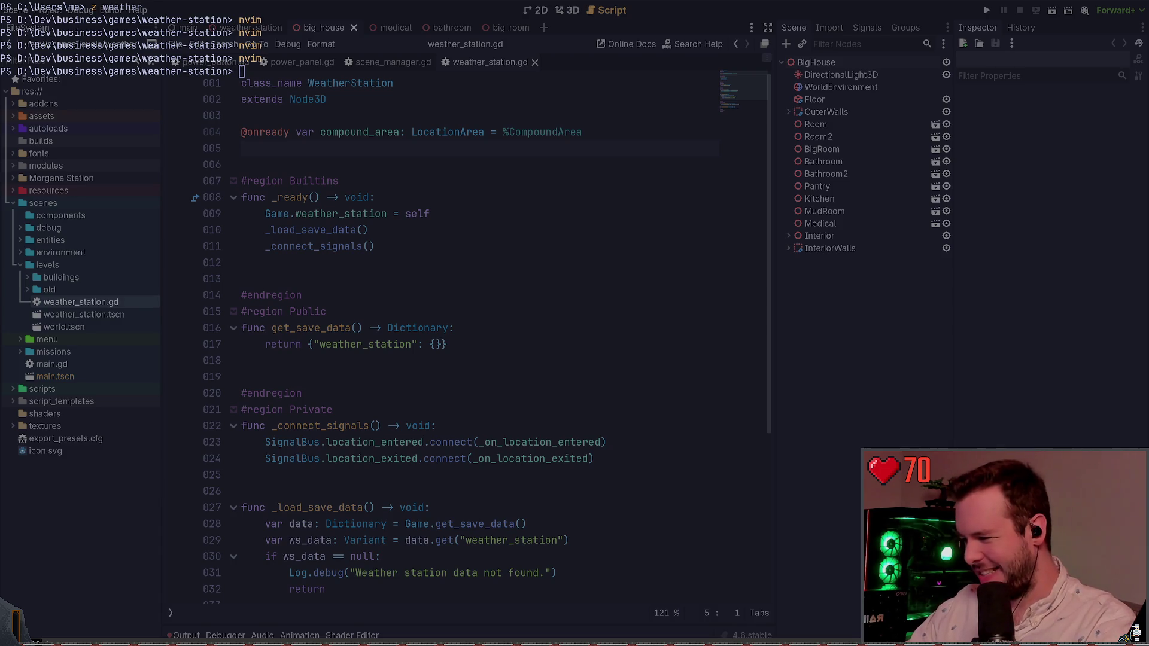
# Put the cursor on empty line 13 of weather_station.gd and bring the drop-down terminal back
pyautogui.click(397, 273)
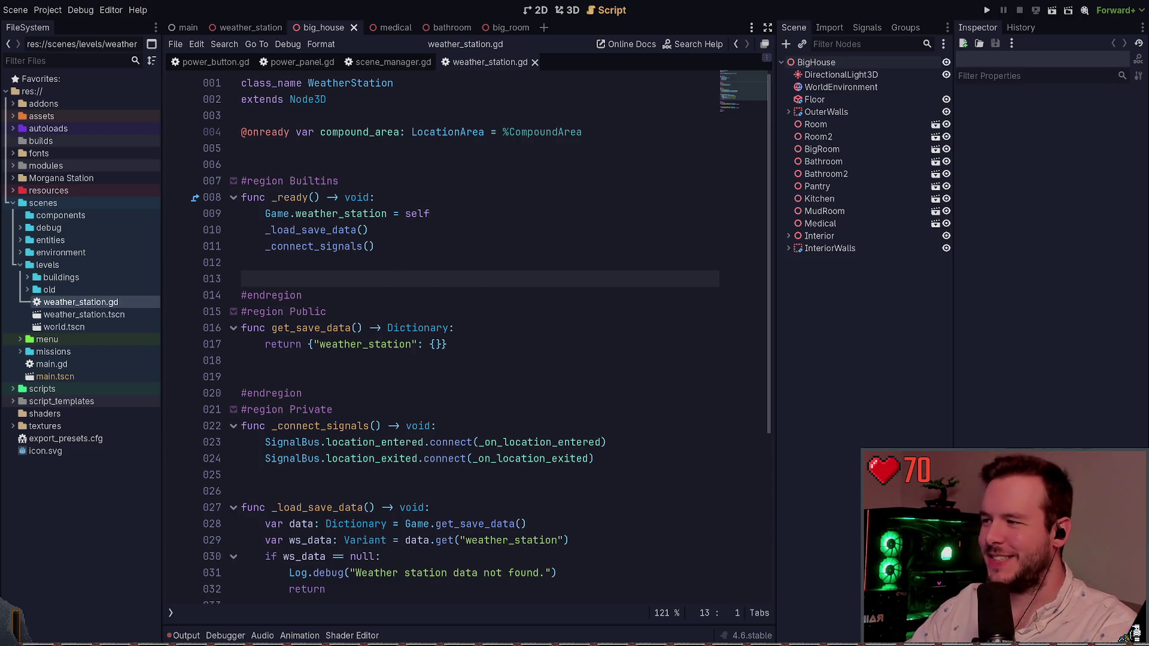
pyautogui.press('super+grave')
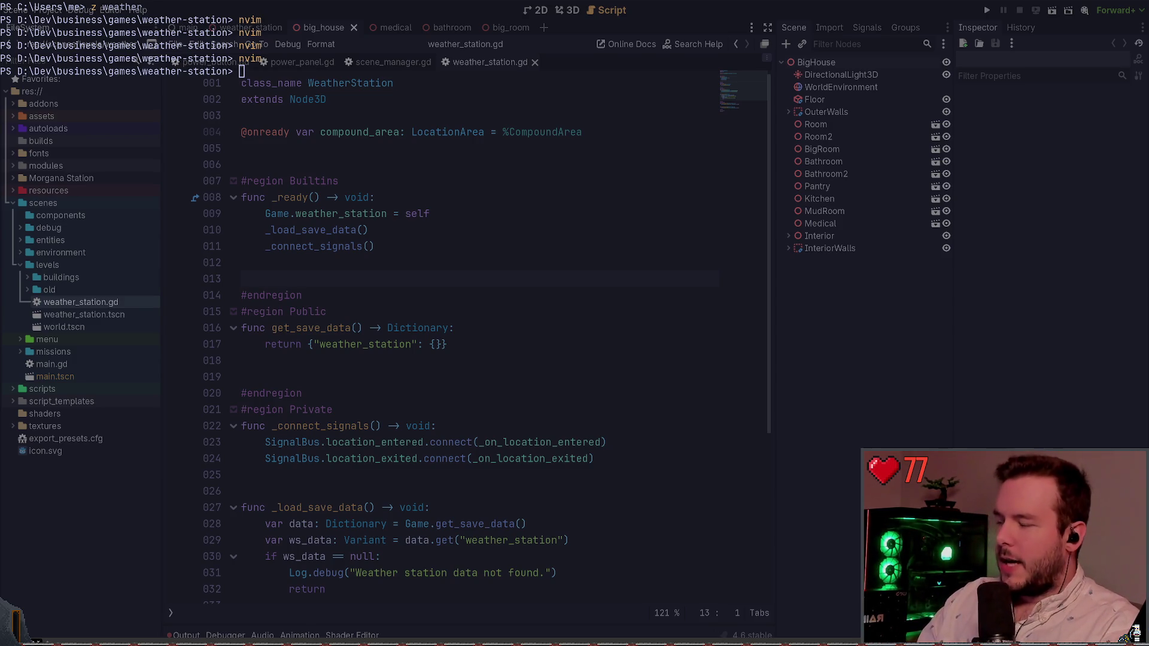
pyautogui.press('super+grave')
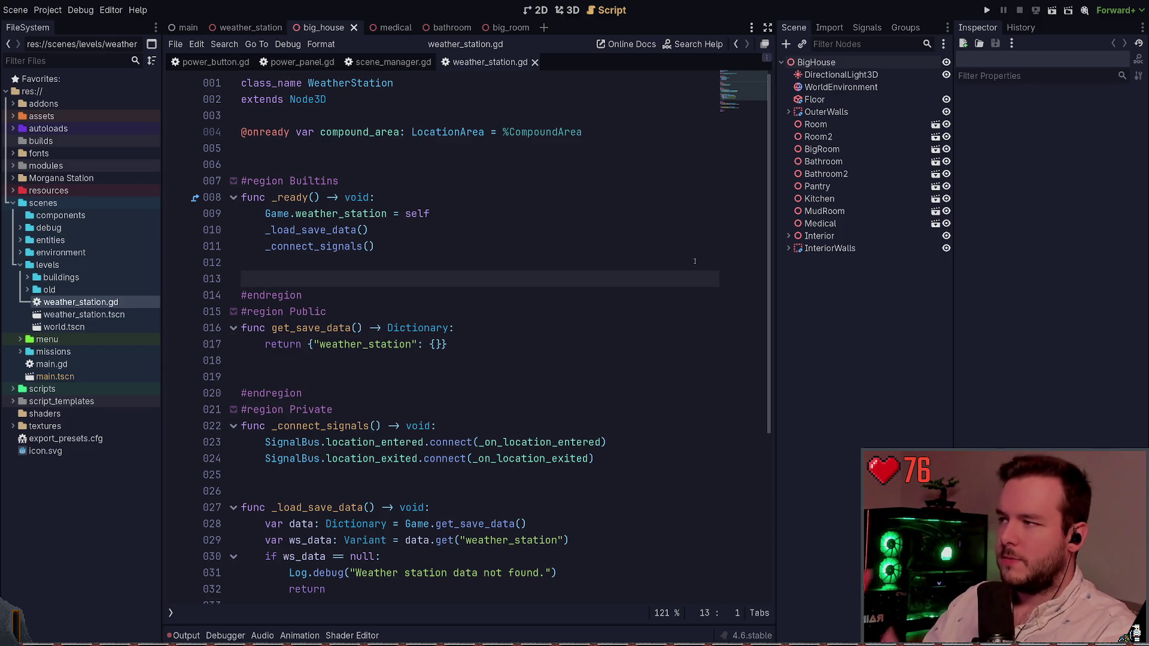
pyautogui.press('super+grave')
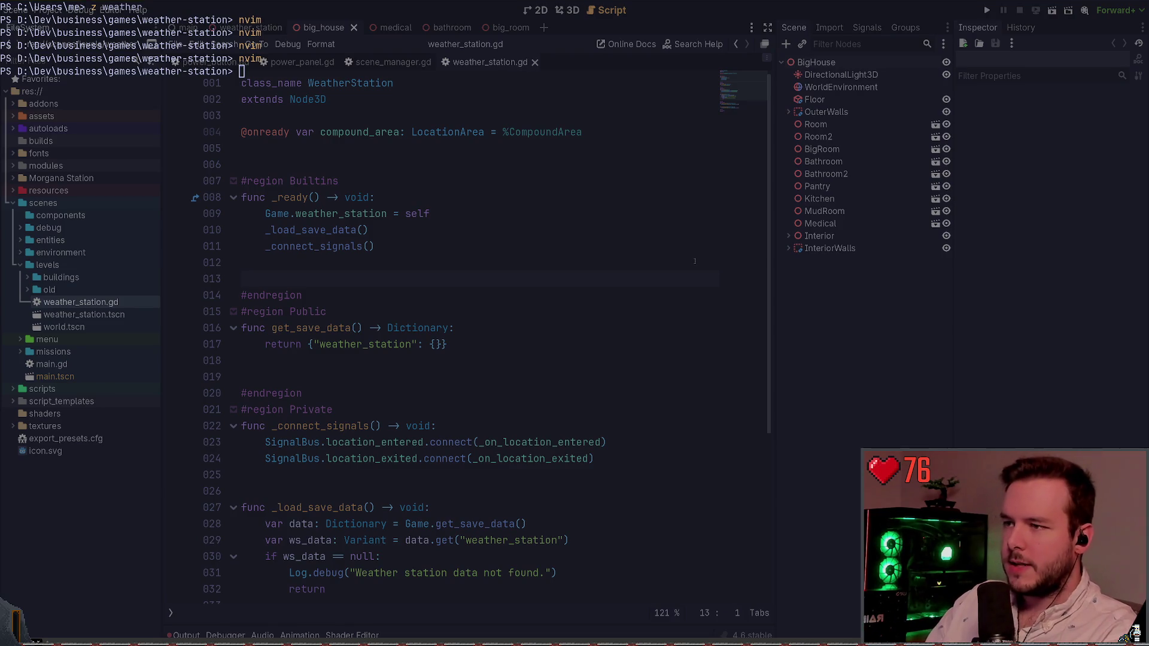
pyautogui.hotkey('alt', 'Tab')
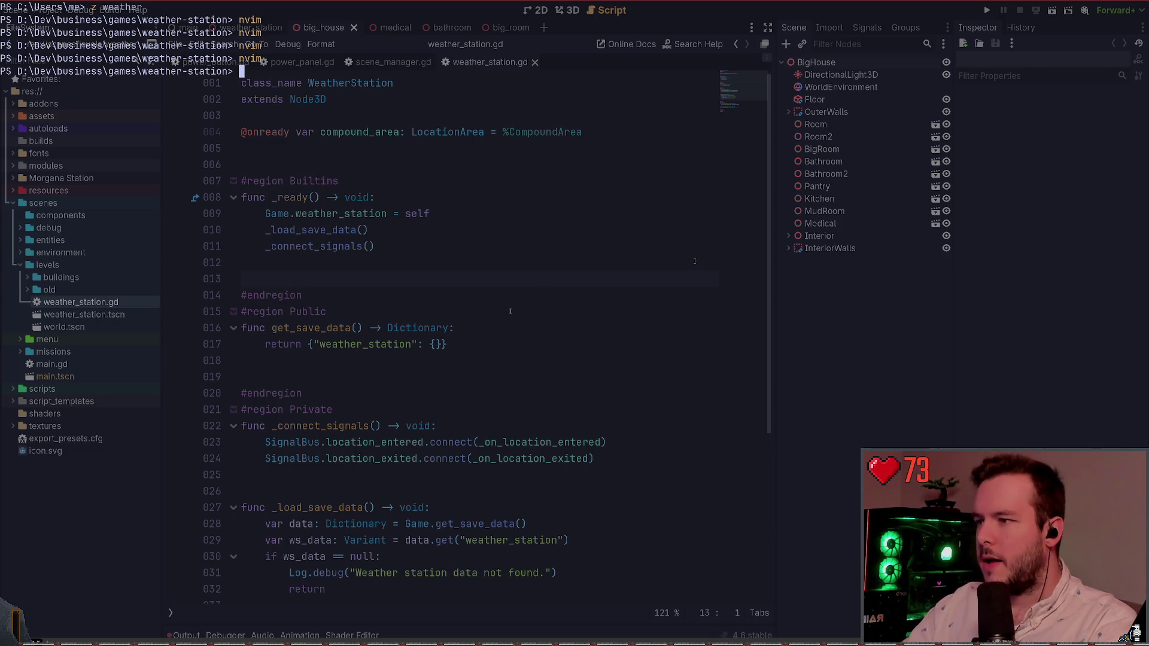
pyautogui.press('super+grave')
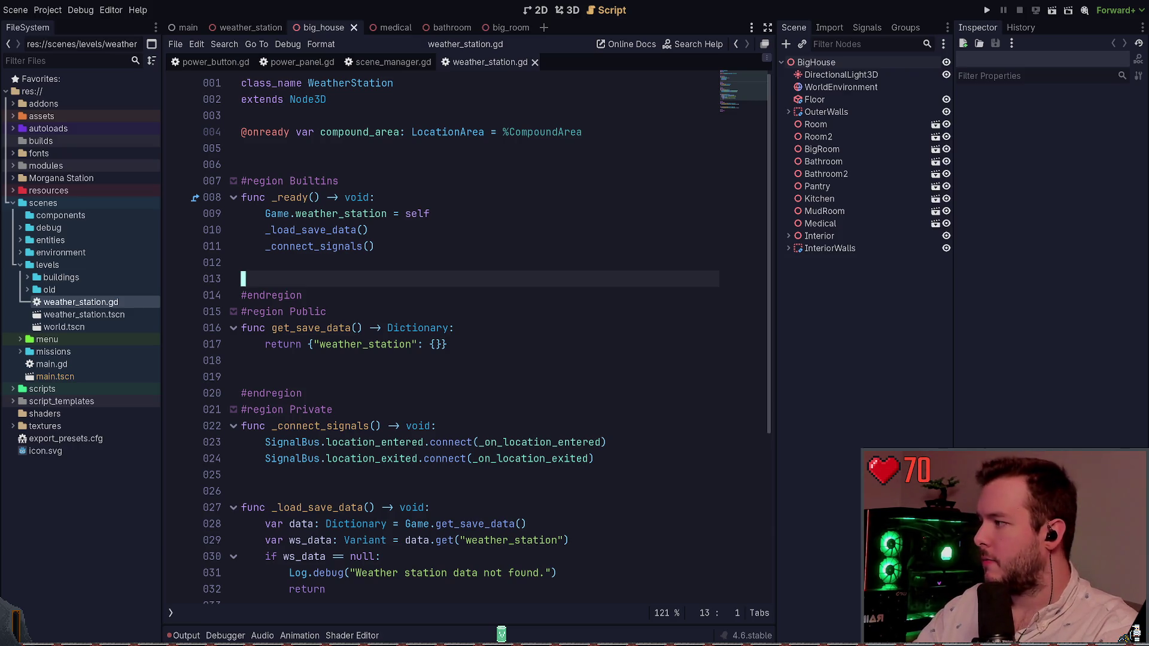
# Drop the translucent PowerShell quake terminal down over the Godot script editor
pyautogui.press('super+grave')
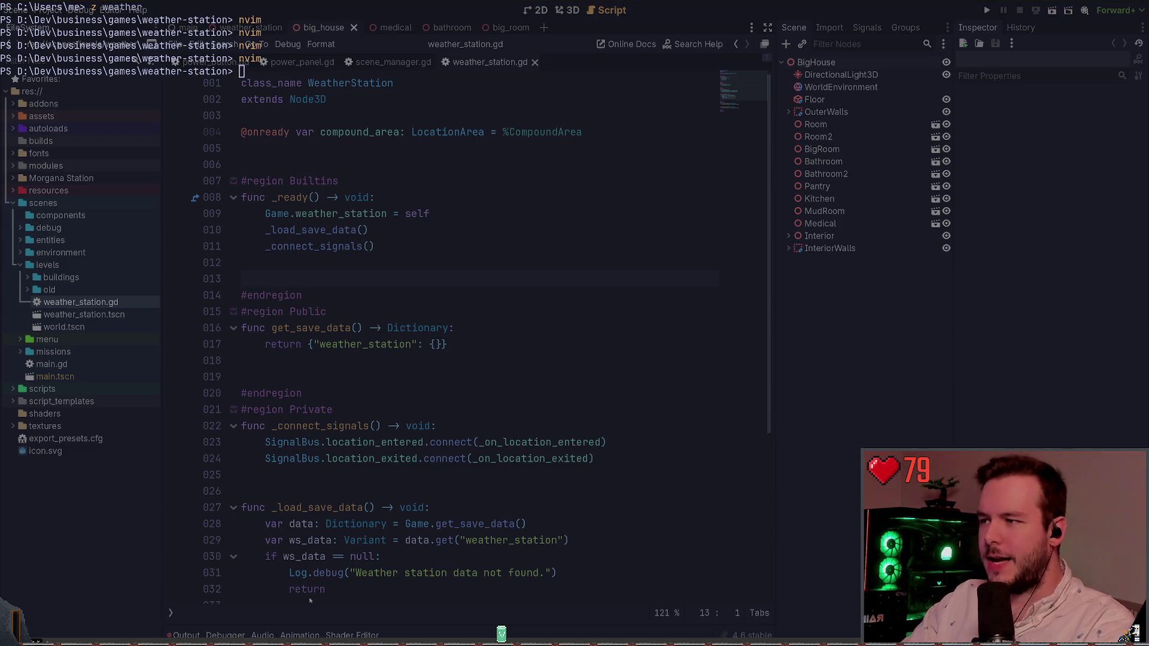
pyautogui.hotkey('alt', 'Tab')
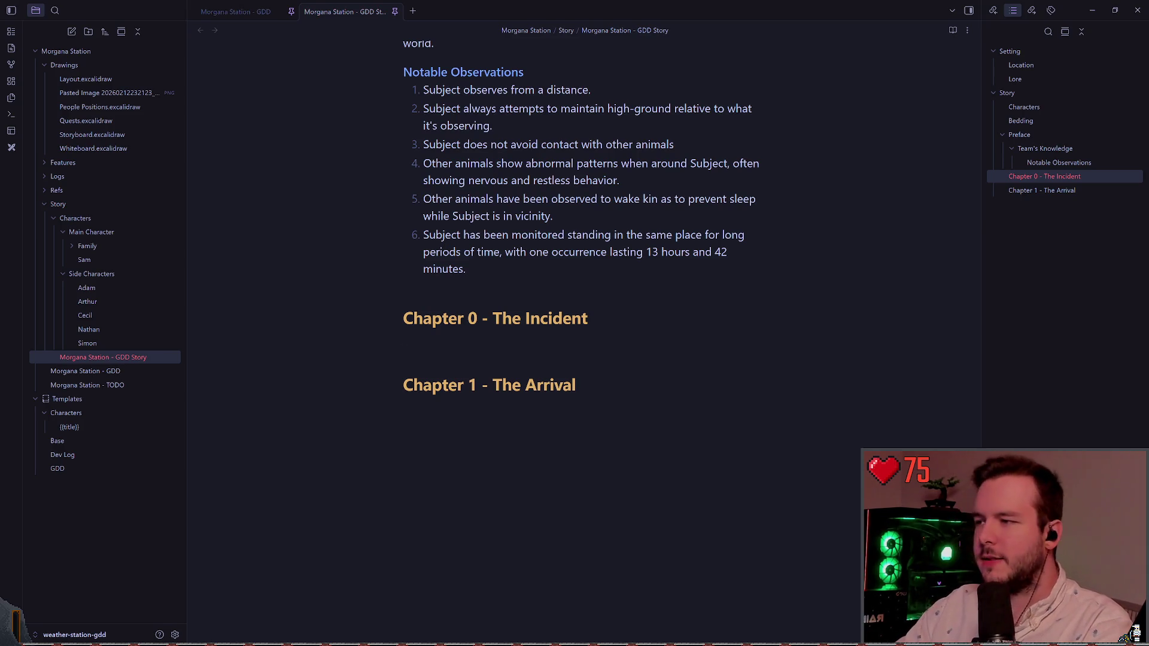
pyautogui.hotkey('alt', 'Tab')
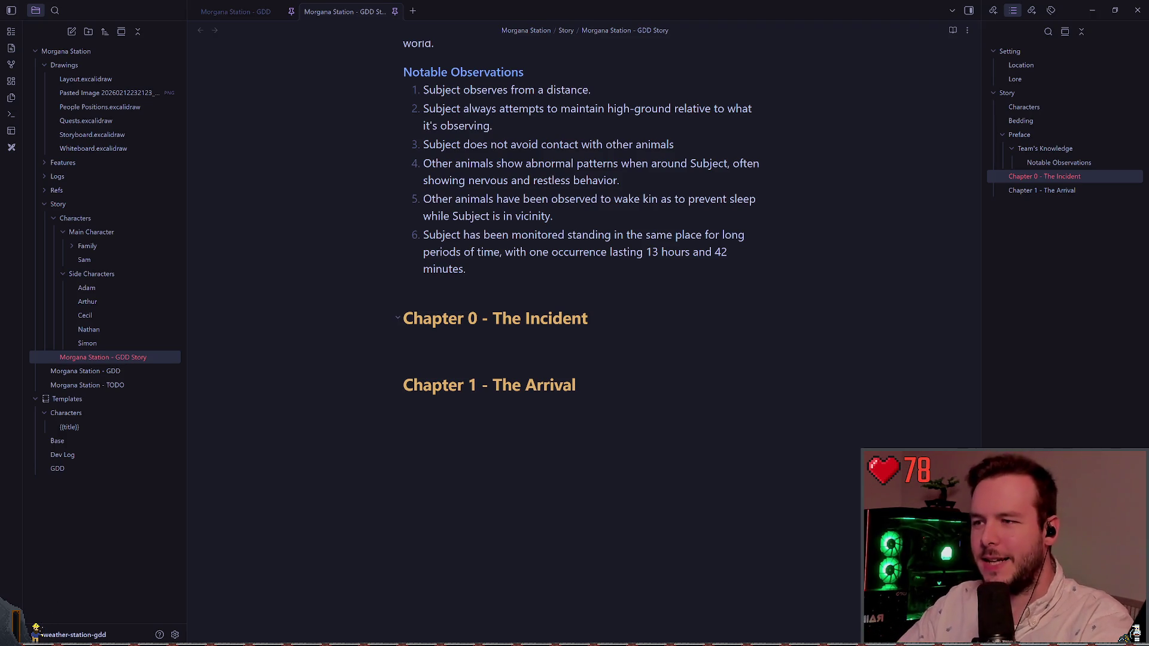
pyautogui.click(590, 319)
pyautogui.click(585, 335)
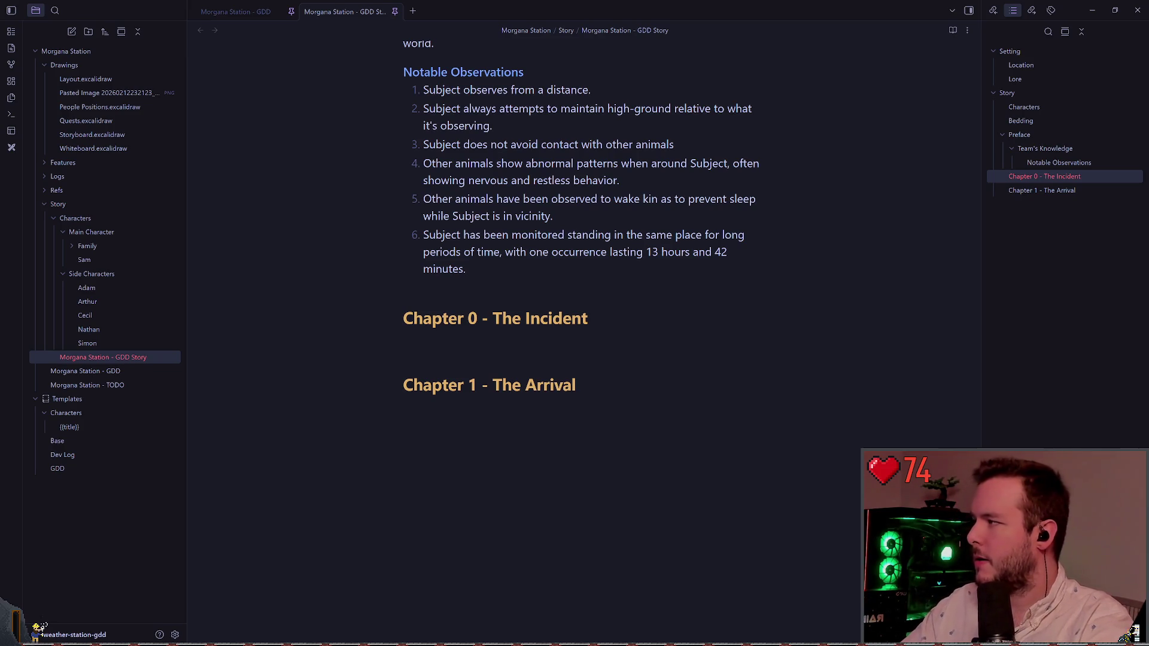
pyautogui.click(645, 346)
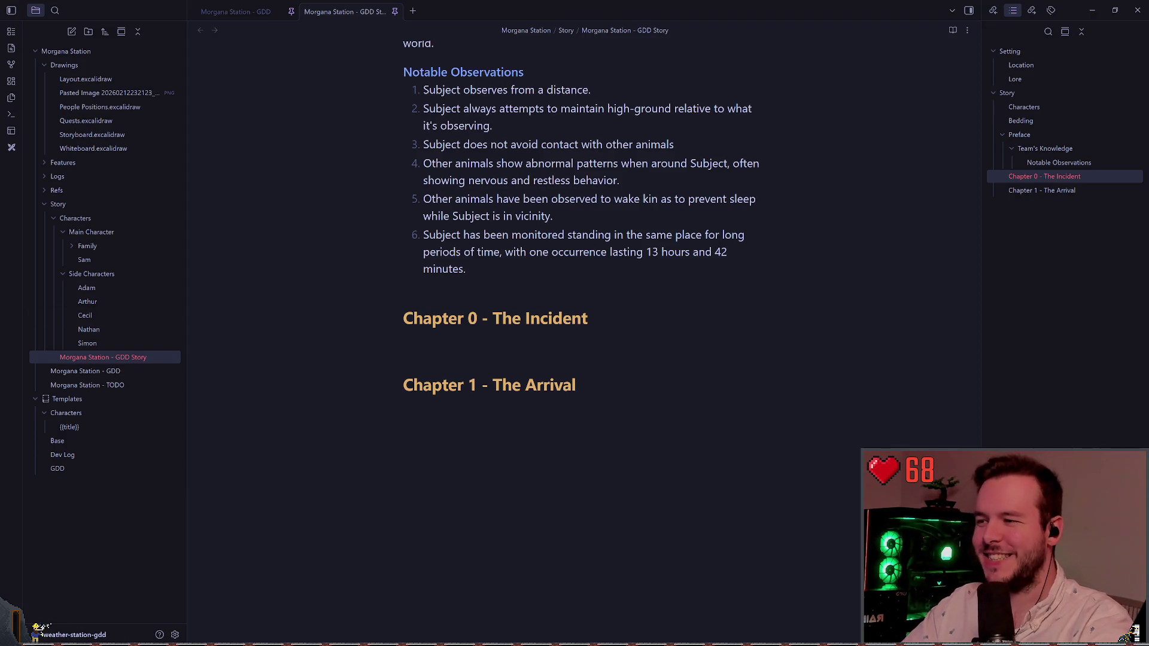
pyautogui.hotkey('alt', 'Tab')
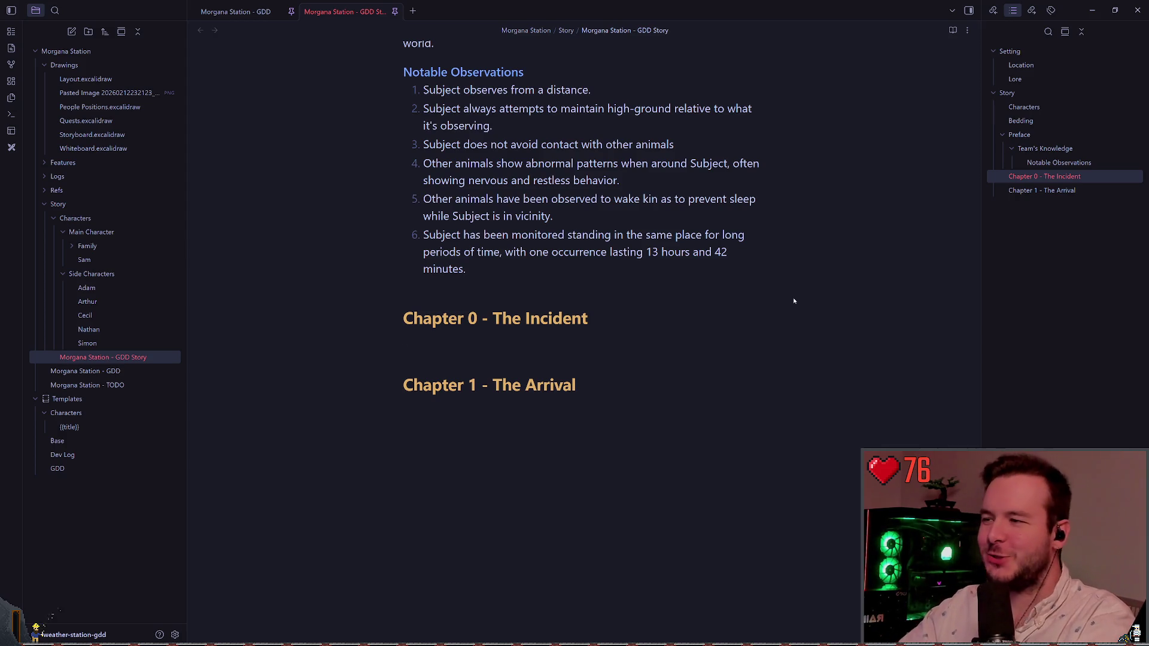
pyautogui.scroll(2, 846, 290)
pyautogui.scroll(3, 613, 305)
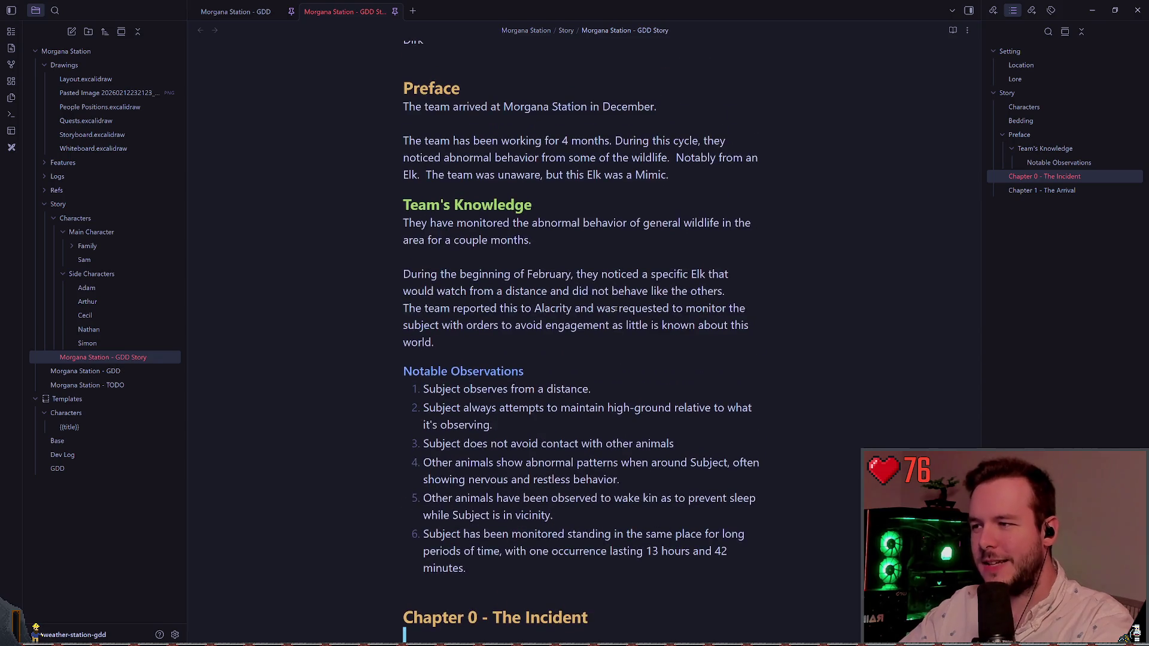
pyautogui.scroll(-4, 642, 267)
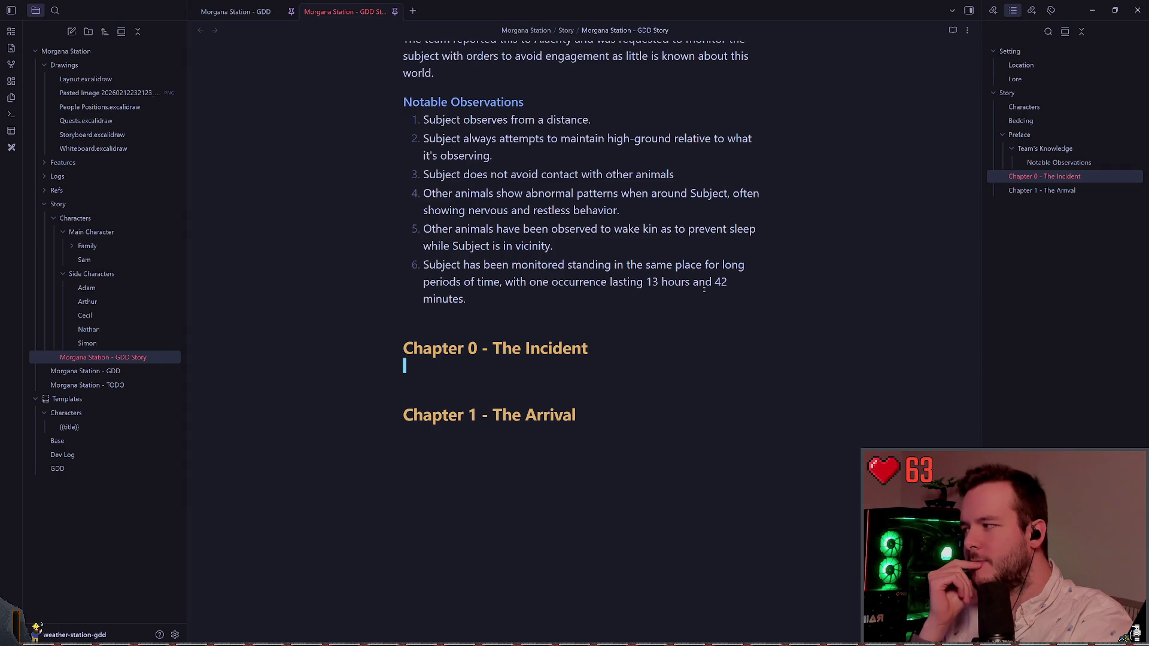
pyautogui.click(240, 14)
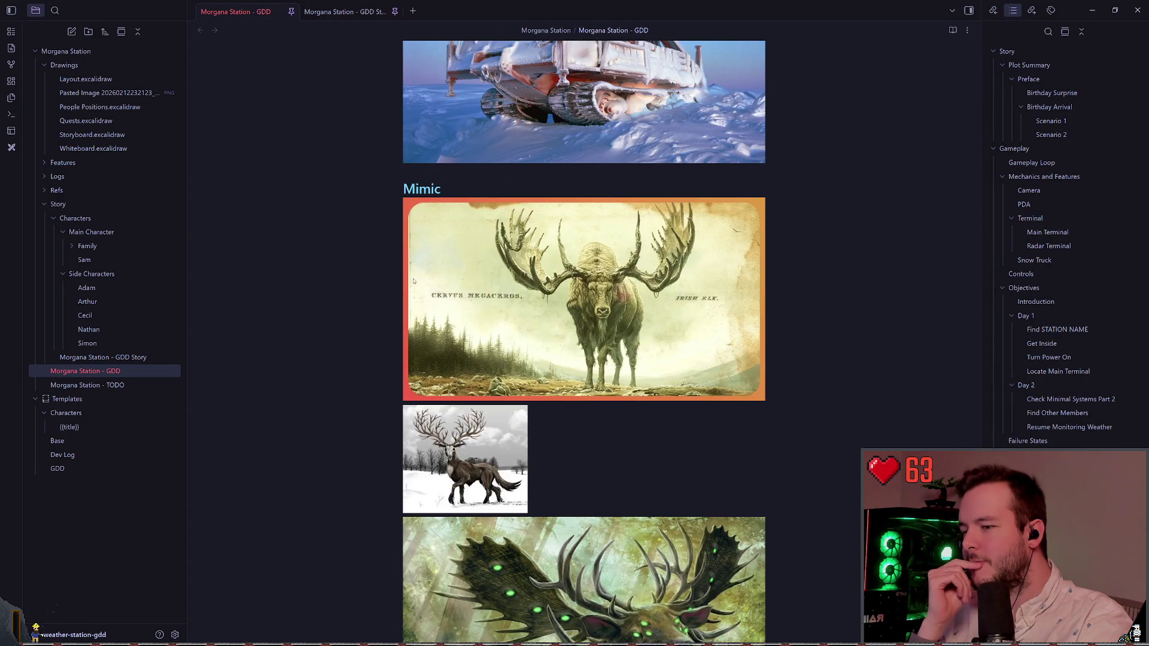
pyautogui.scroll(5, 412, 281)
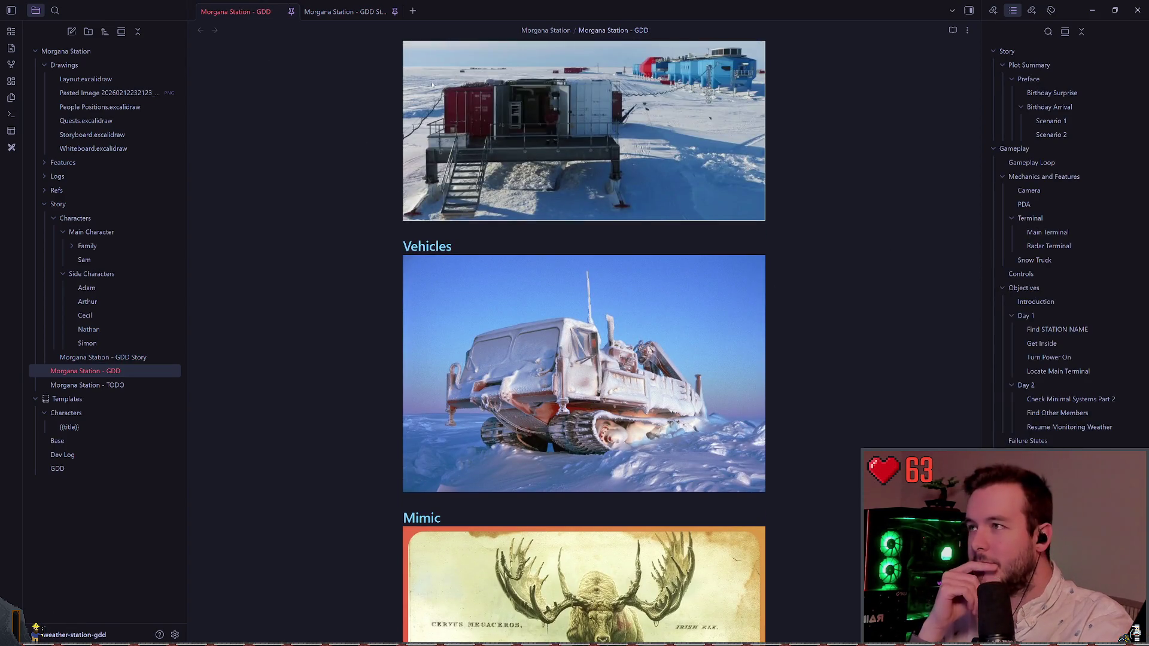
pyautogui.click(344, 12)
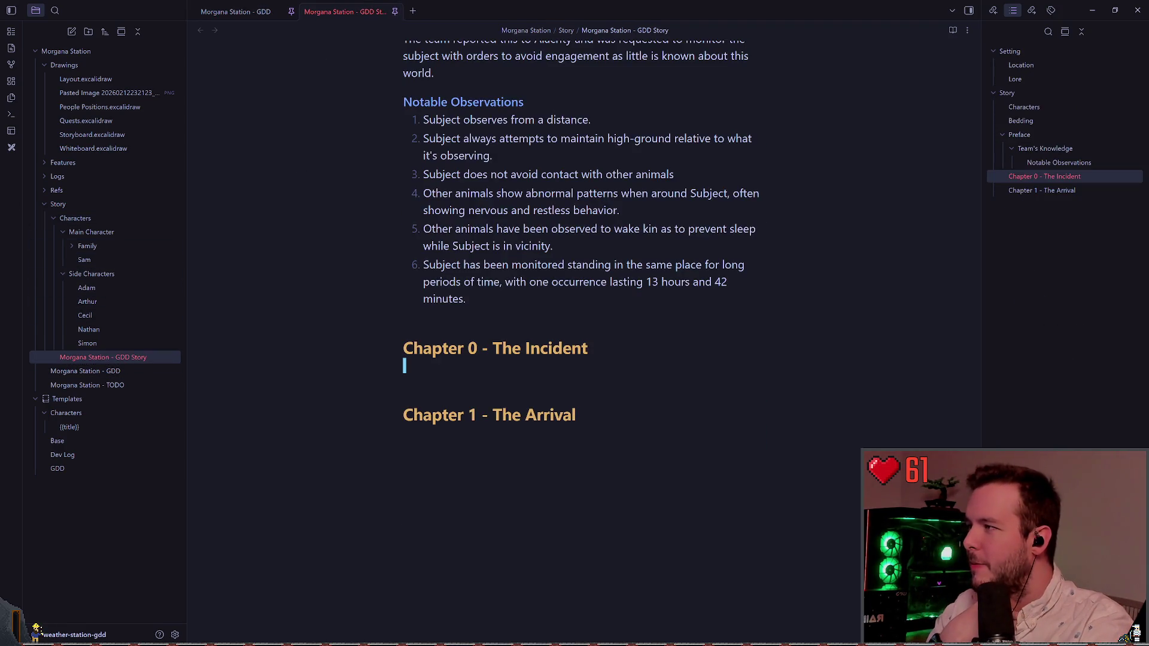
# Open Layout.excalidraw, then switch to the People Positions.excalidraw station map with character names
pyautogui.click(86, 79)
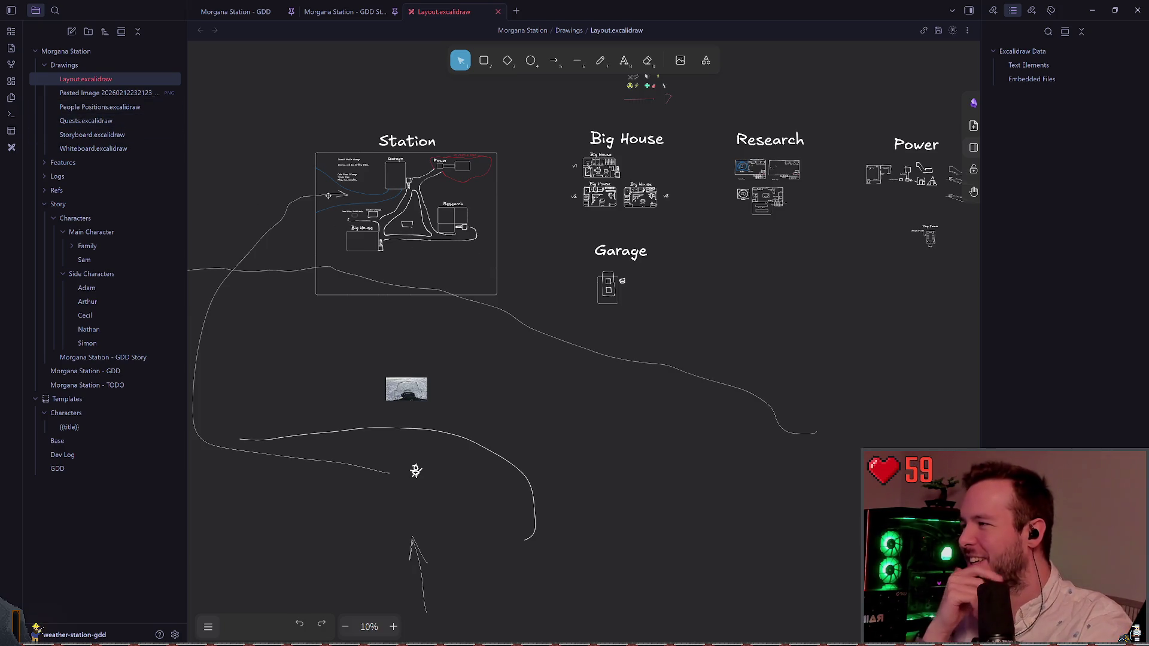
pyautogui.click(99, 107)
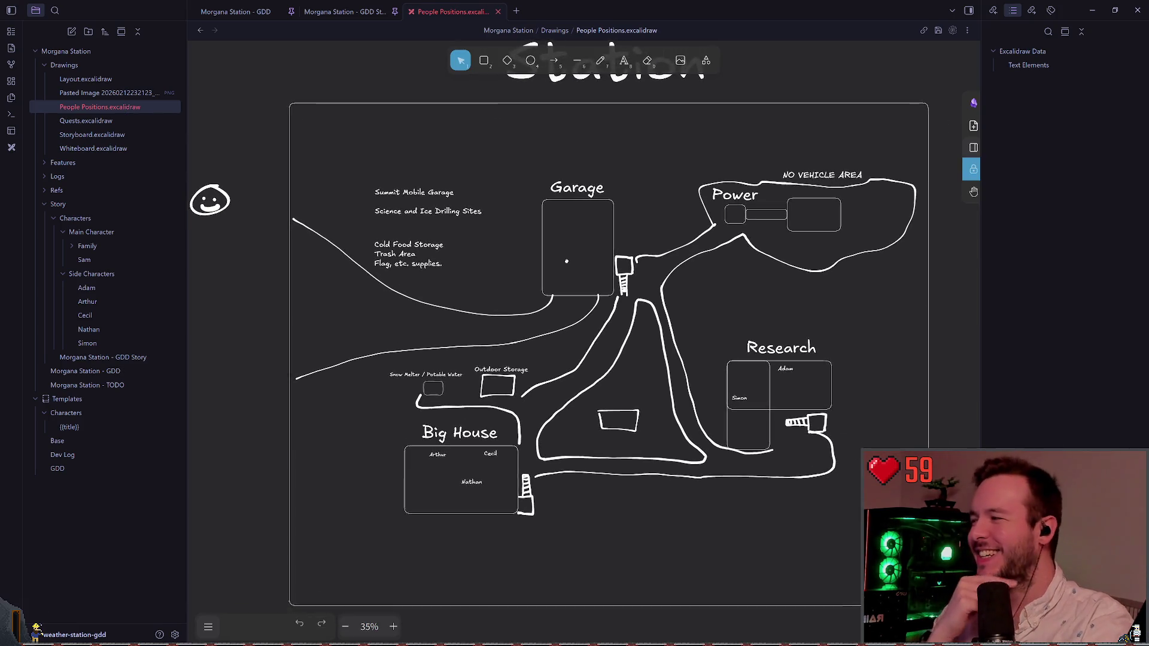
pyautogui.moveTo(567, 261)
pyautogui.mouseDown()
pyautogui.moveTo(548, 256)
pyautogui.moveTo(599, 267)
pyautogui.moveTo(578, 270)
pyautogui.mouseUp()
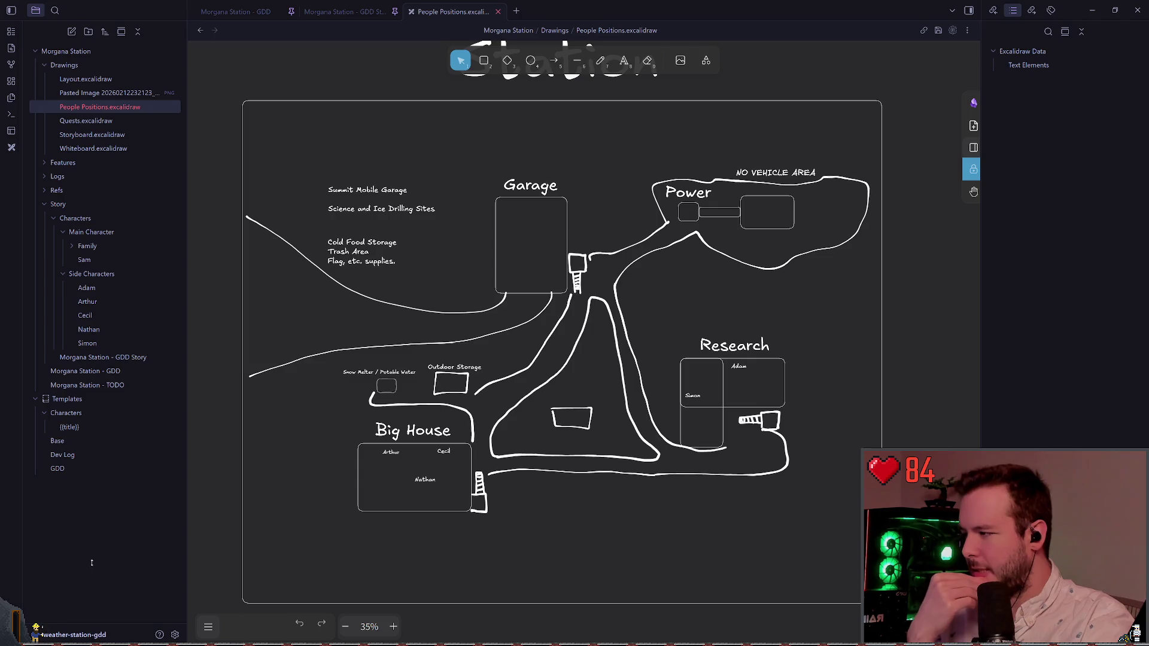
pyautogui.click(91, 563)
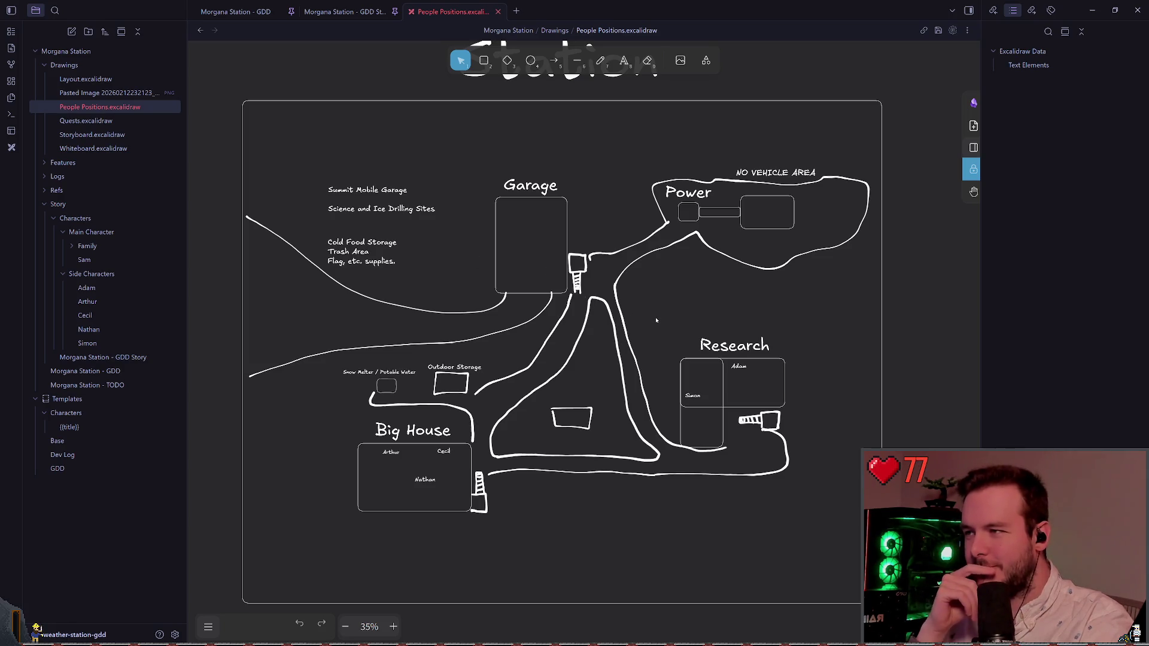
pyautogui.scroll(1, 653, 321)
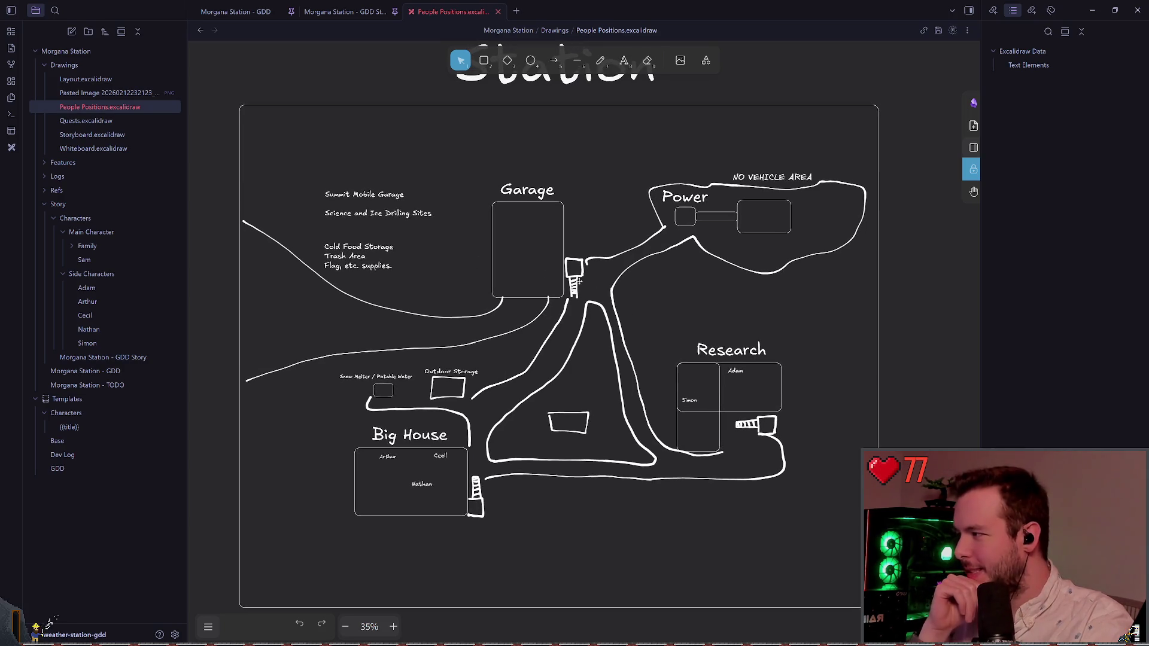
pyautogui.scroll(1, 580, 276)
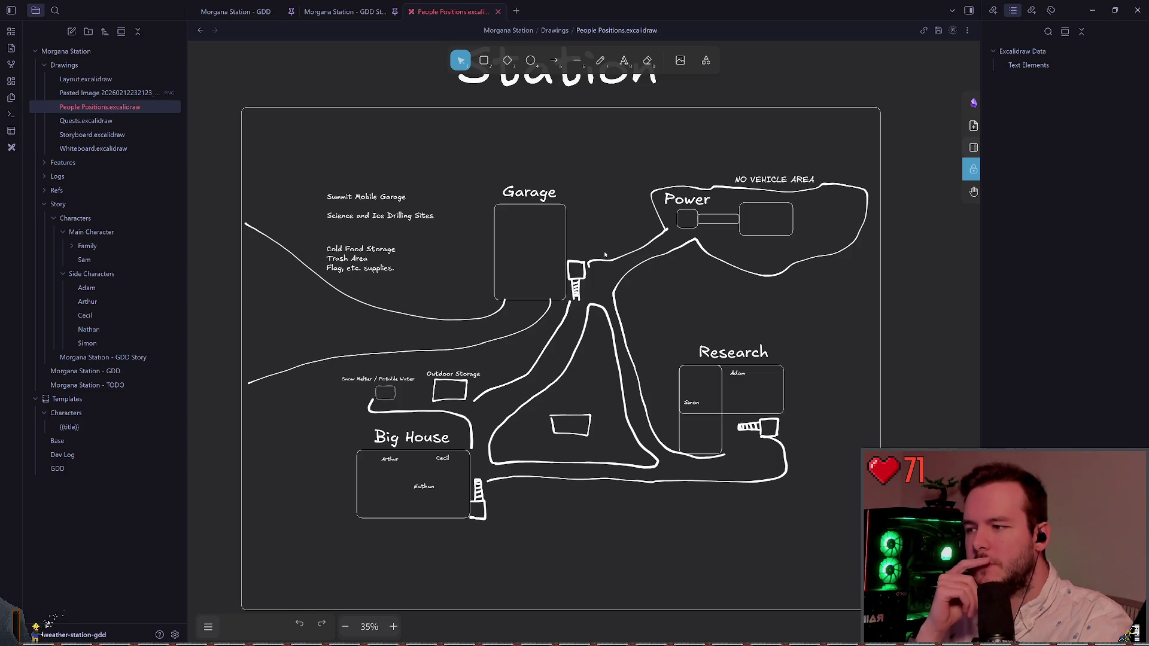
pyautogui.scroll(-1, 672, 286)
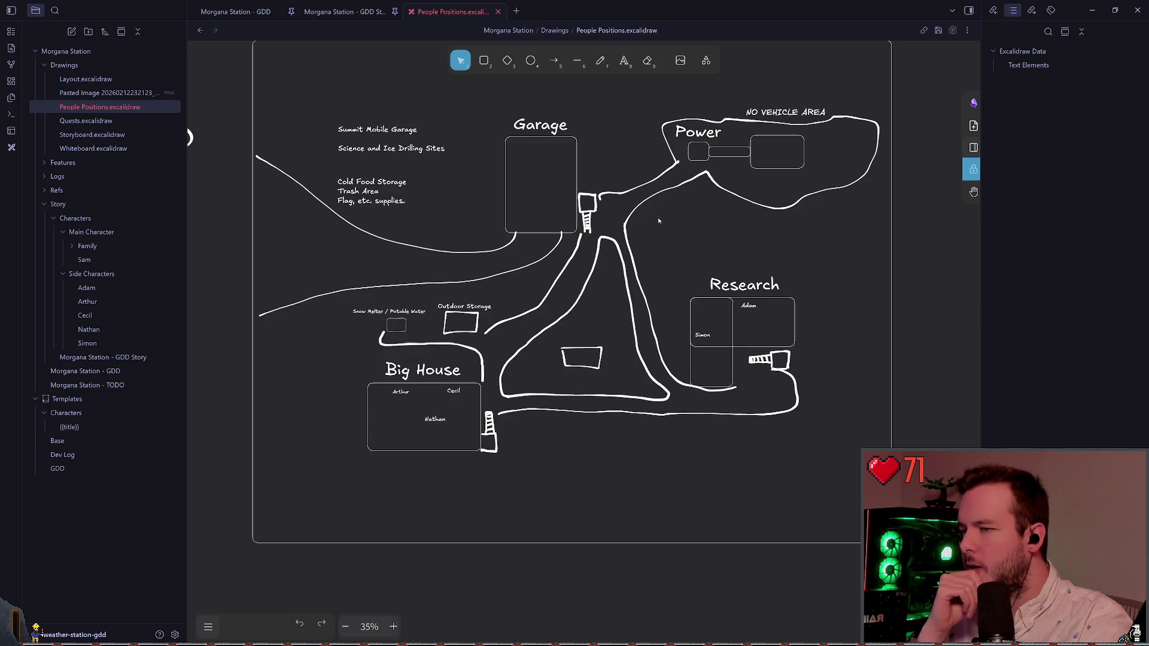
pyautogui.scroll(2, 609, 308)
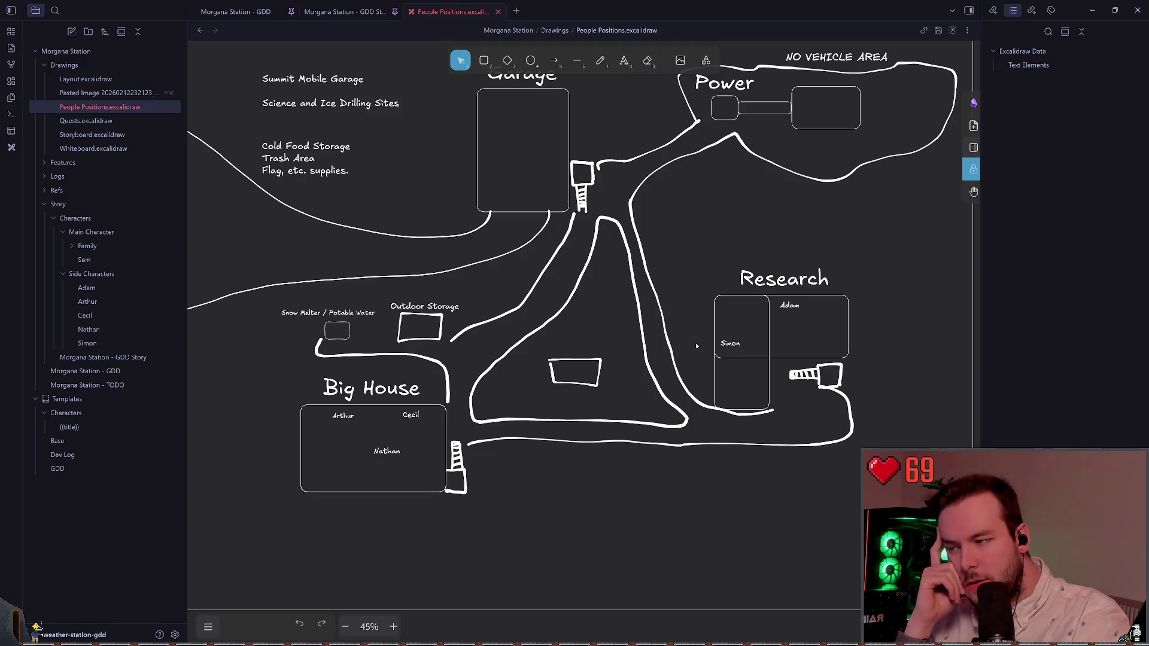
pyautogui.scroll(-1, 696, 345)
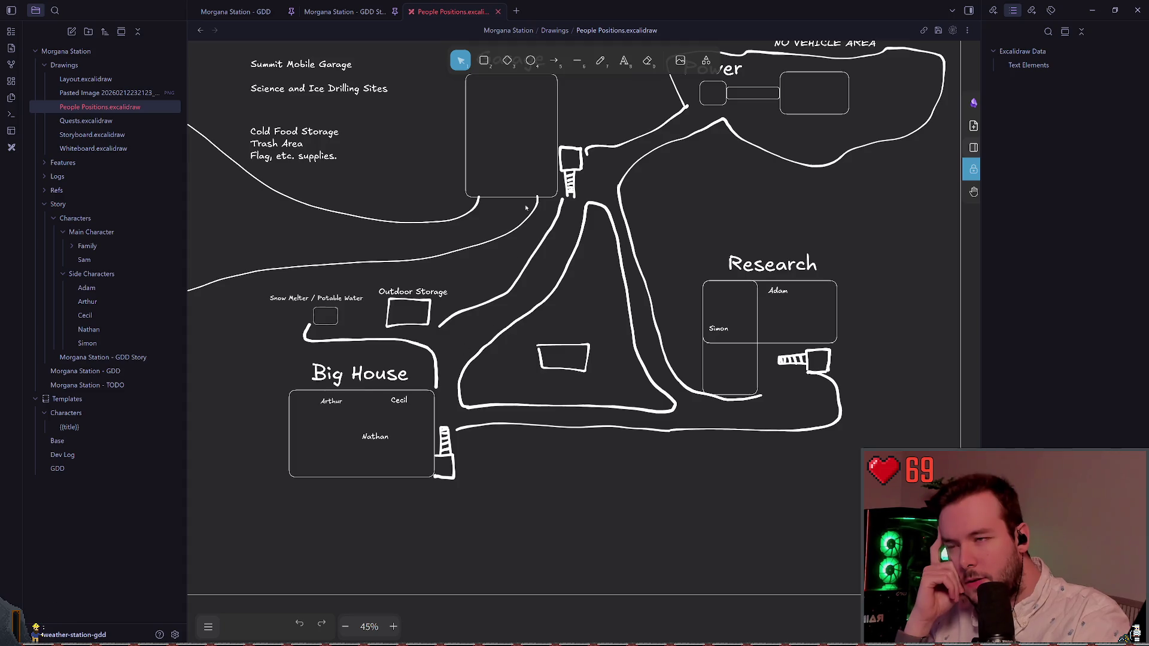
pyautogui.scroll(1, 536, 259)
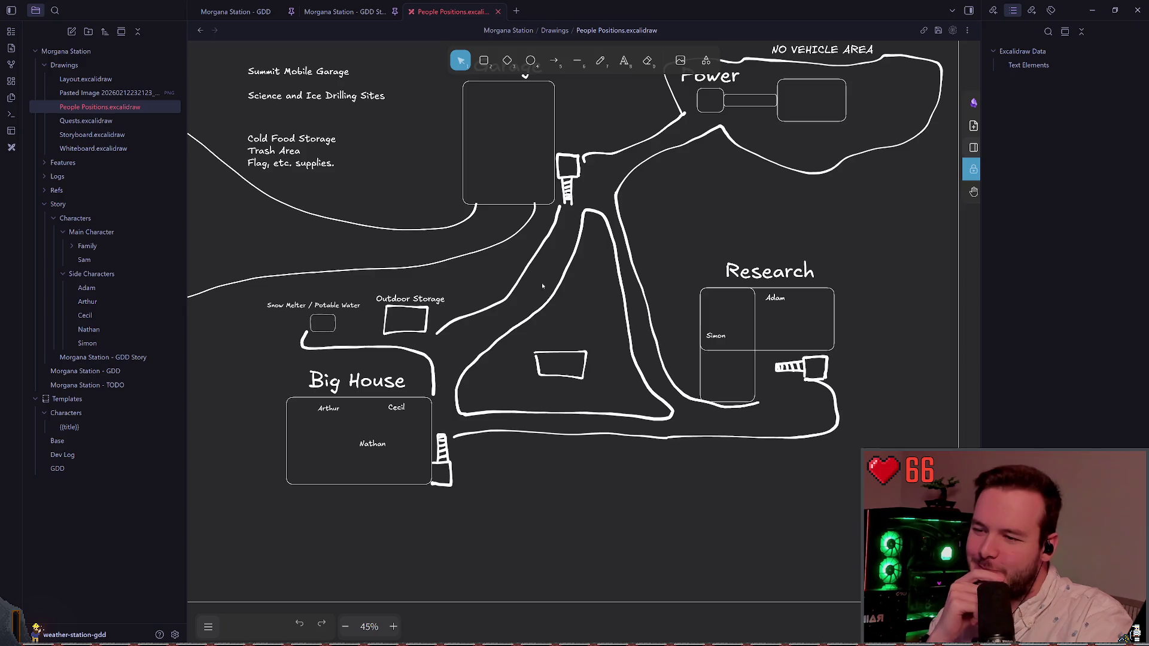
pyautogui.scroll(2, 542, 286)
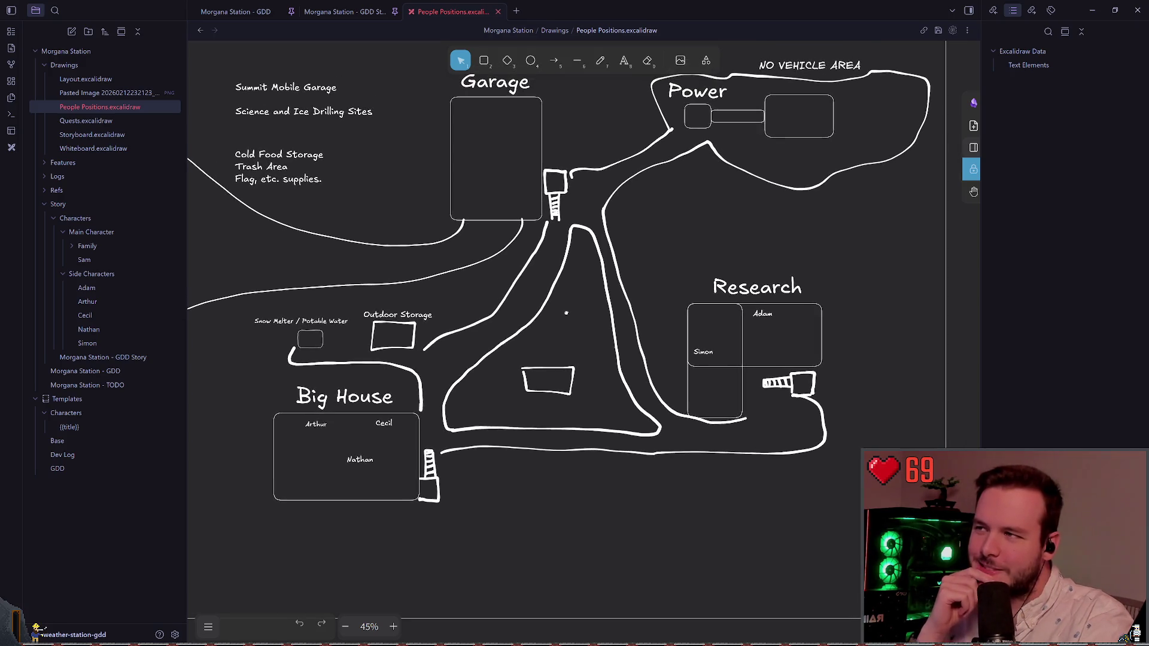
pyautogui.scroll(1, 566, 313)
pyautogui.scroll(1, 563, 310)
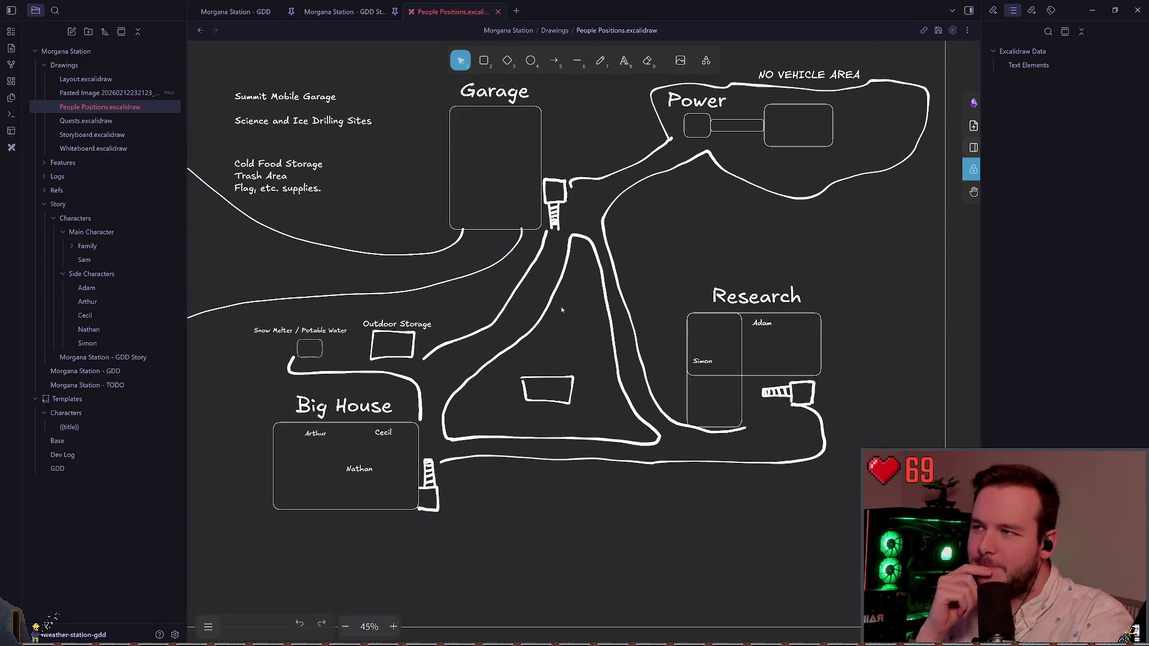